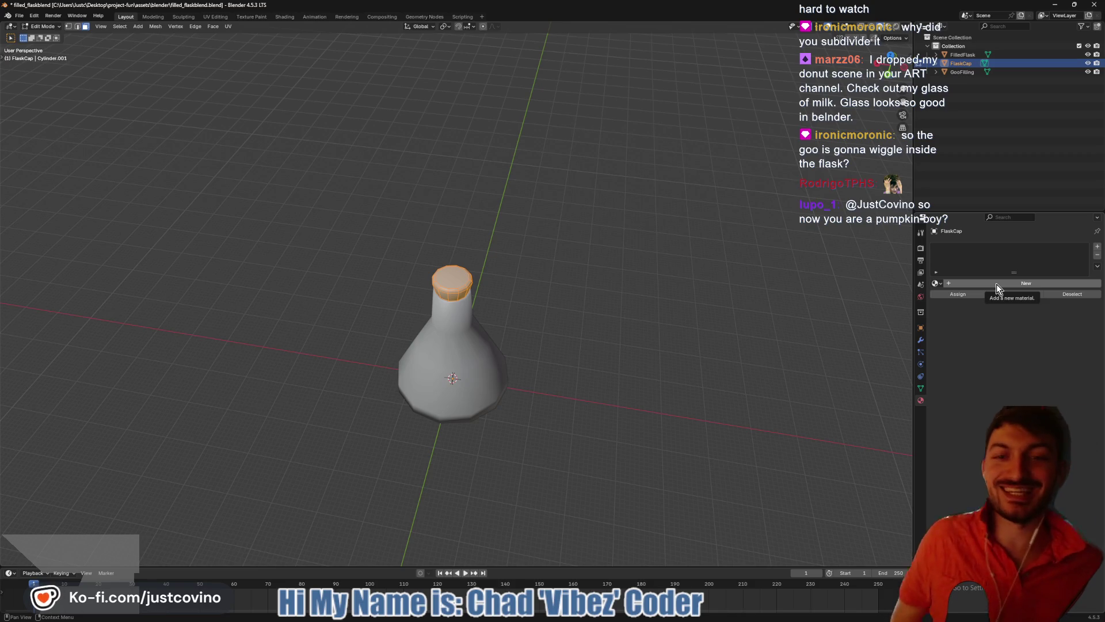
Create a new material named FlaskCork and assign it to the flask cap
left_click(986, 284)
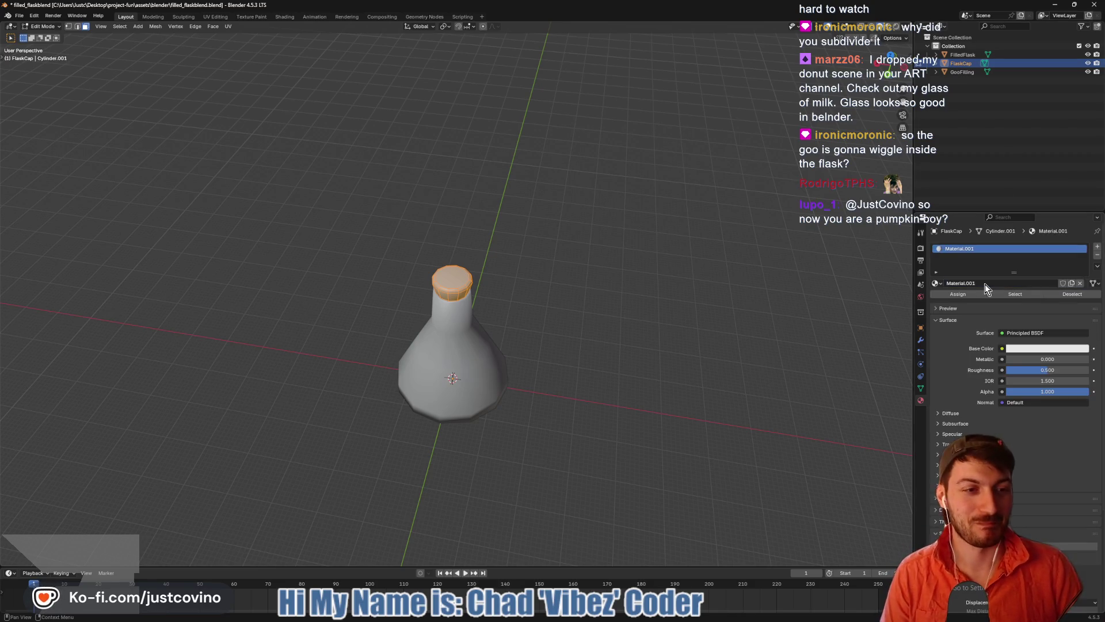
left_click(987, 284)
type("Flask")
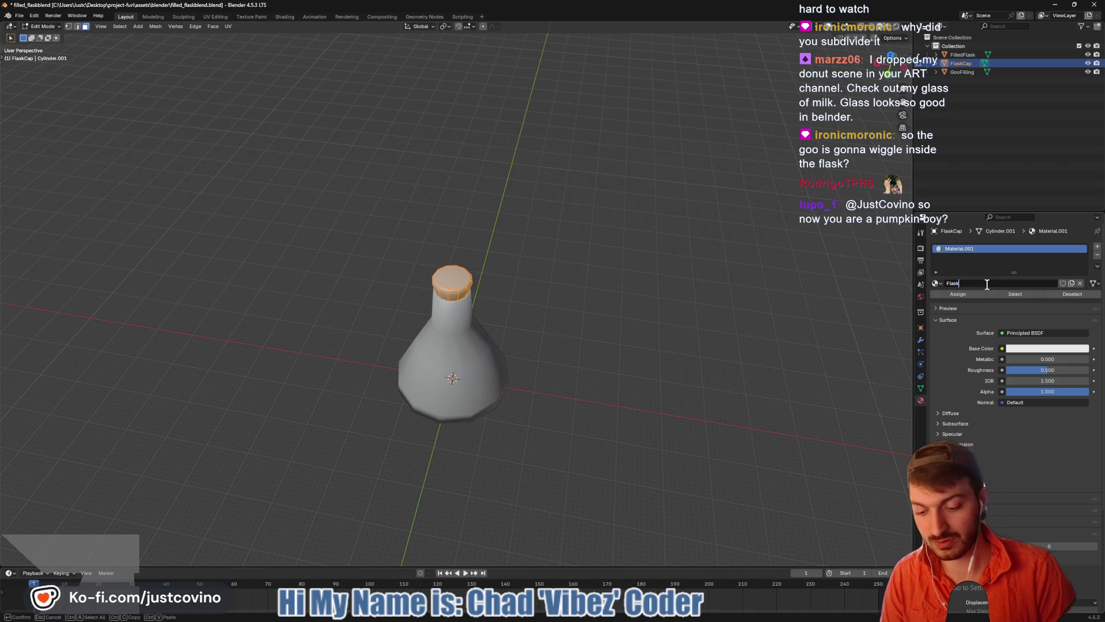
type("Cork")
key("Return")
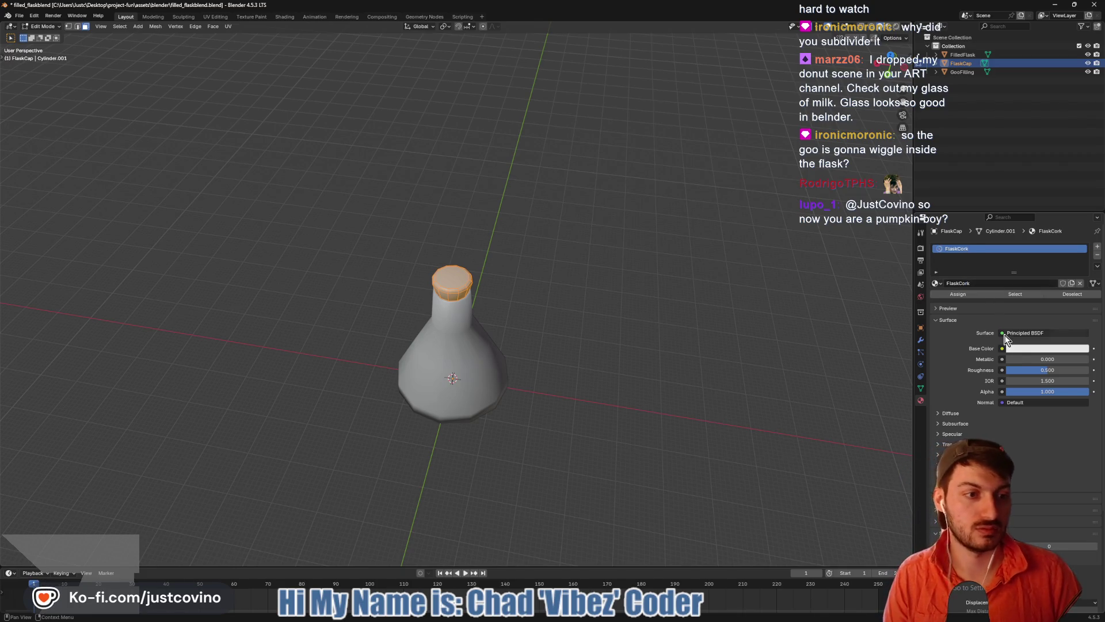
left_click(962, 298)
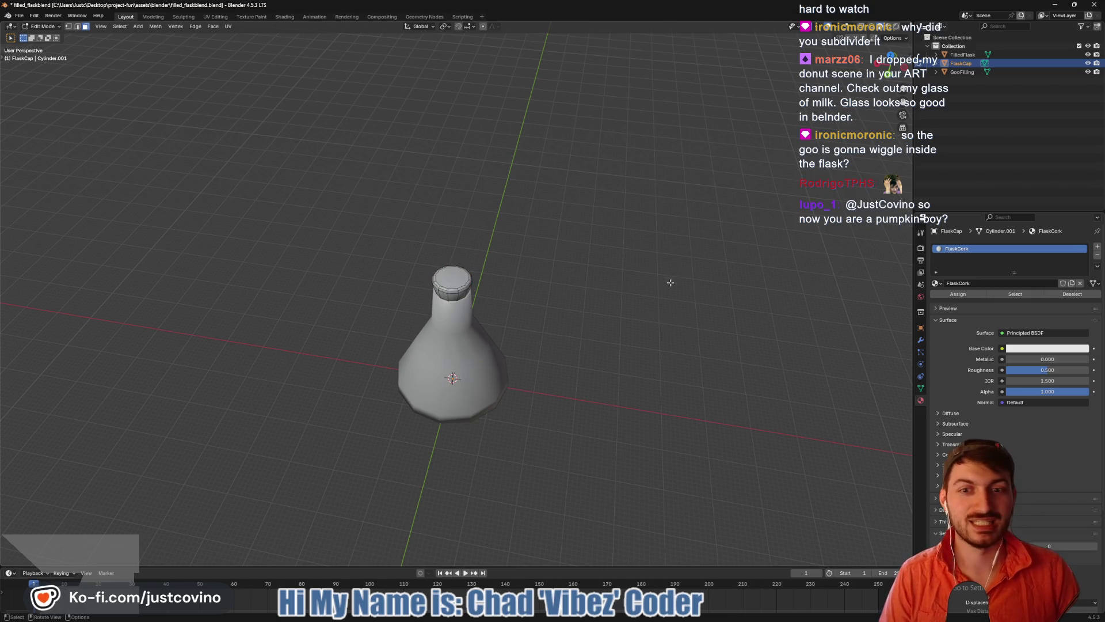
Give all faces of the FilledFlask body a new material named FlaskGlass
key("Tab")
left_click(962, 55)
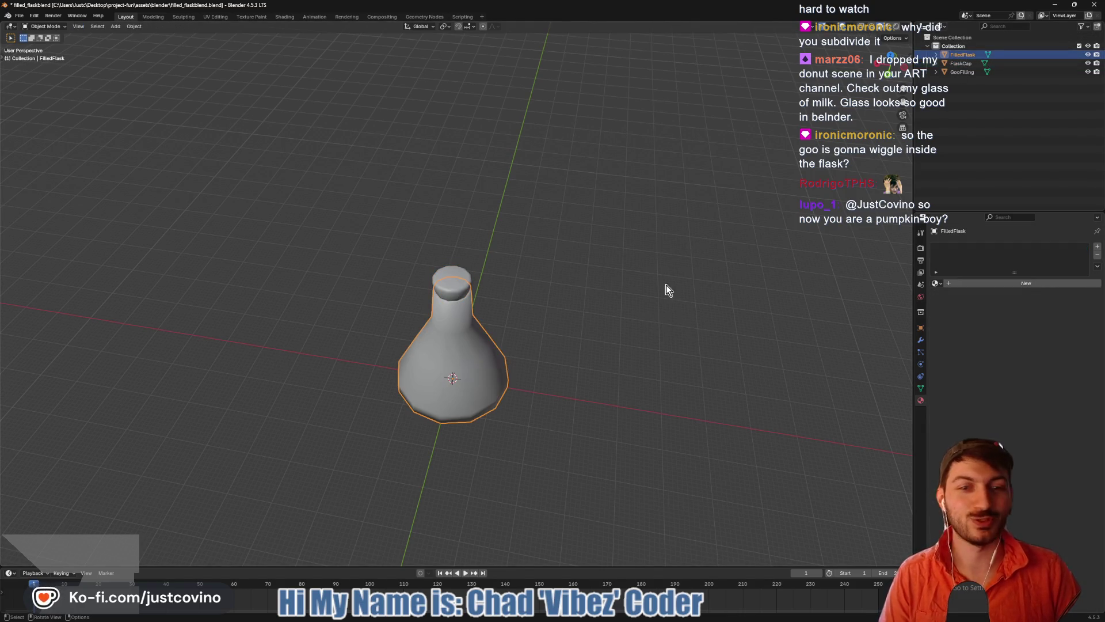
key("Tab")
key("a")
left_click(976, 285)
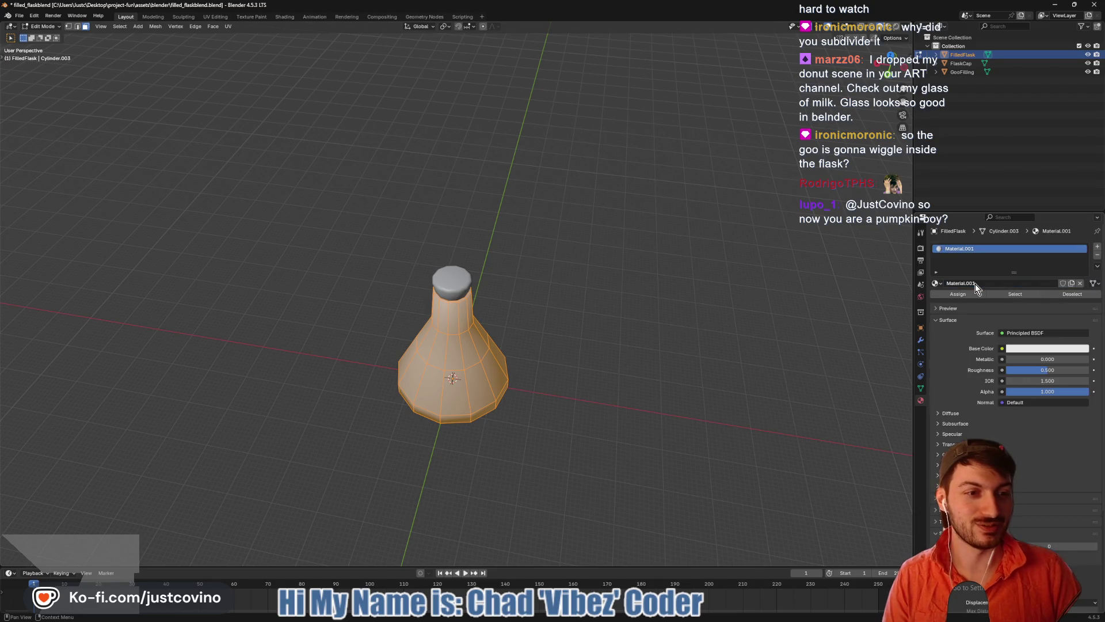
double_click(974, 283)
type("Flask")
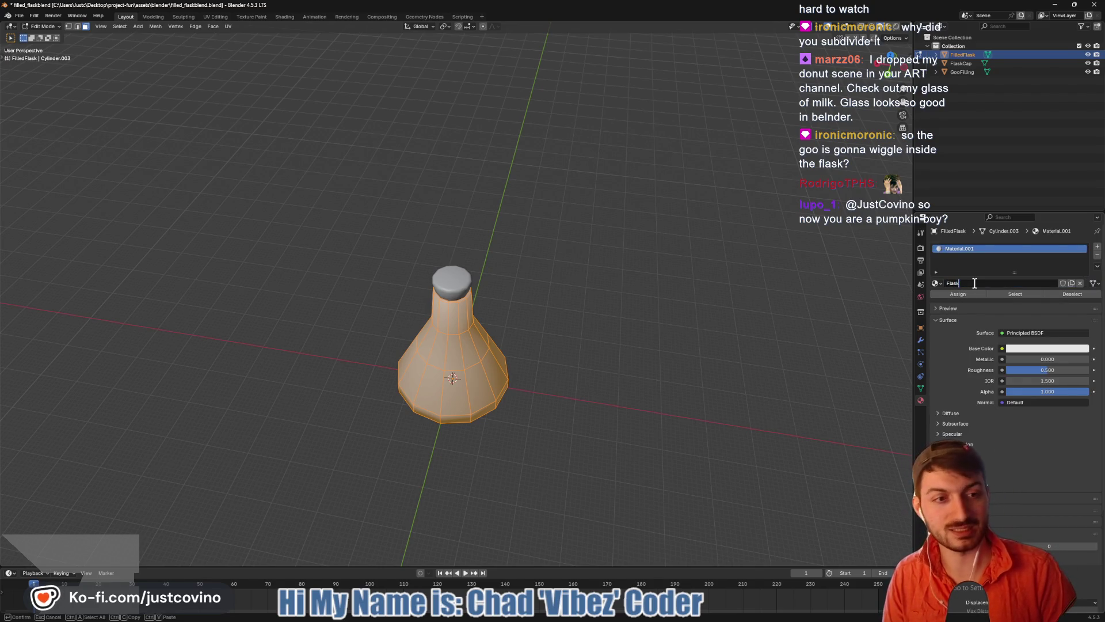
type("Glas")
key("Return")
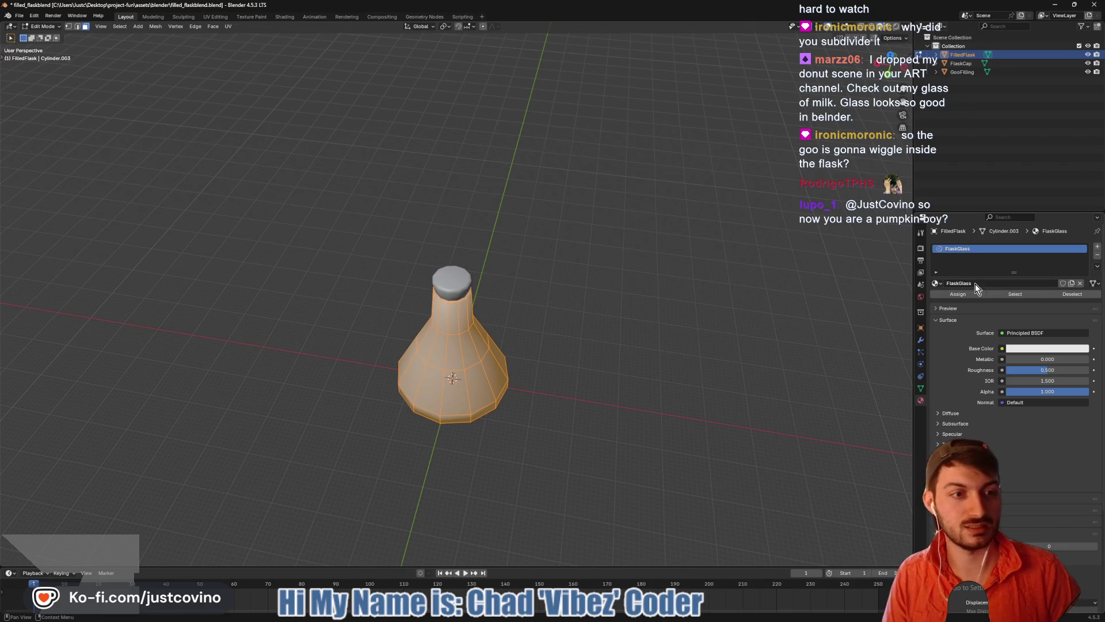
left_click_drag(681, 321, 651, 306)
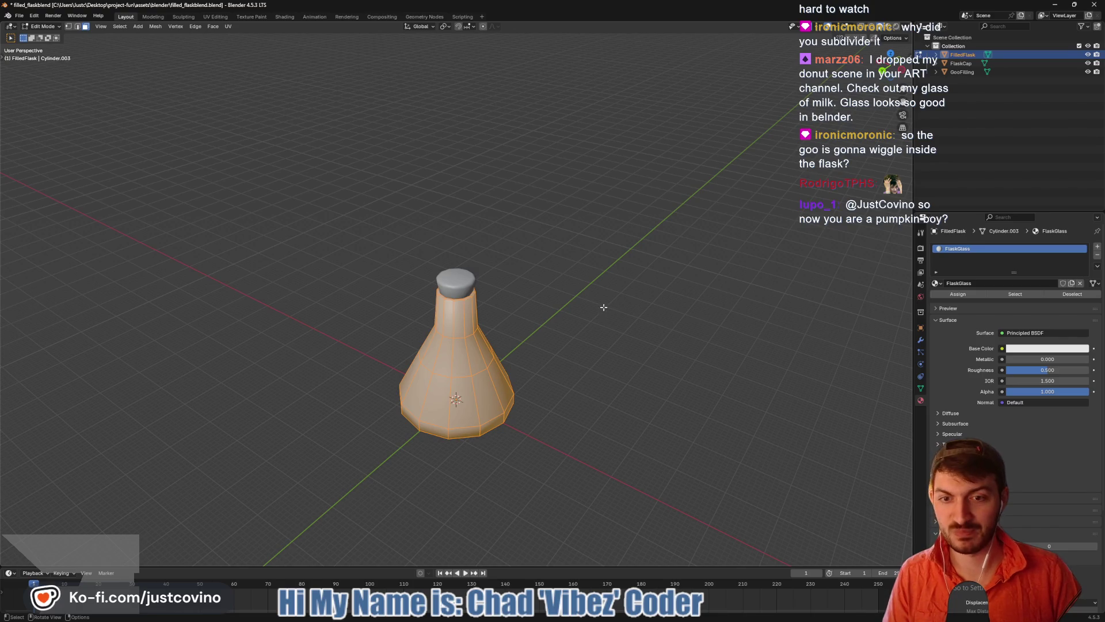
Leave Edit Mode and save filled_flask.blend
key("ctrl+s")
key("Tab")
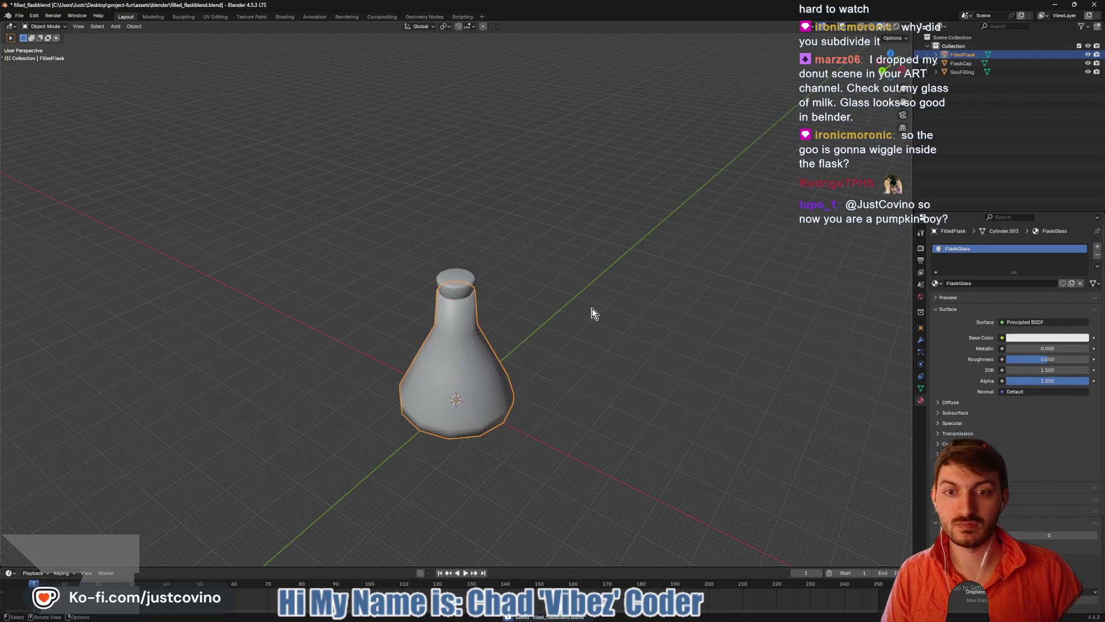
key("ctrl+s")
mouse_move(602, 620)
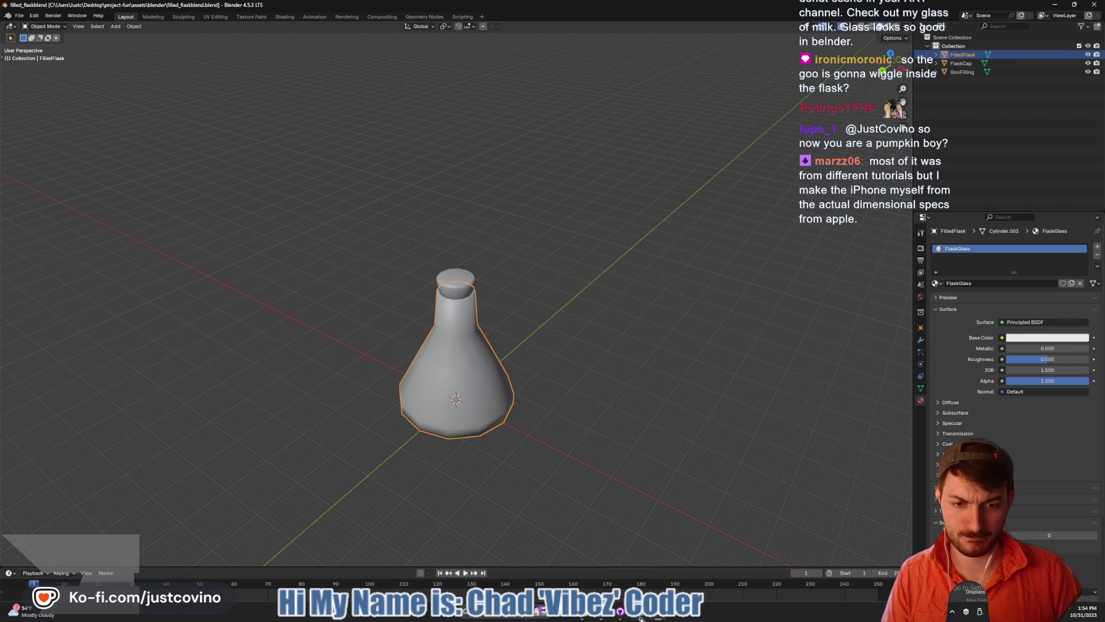
left_click(641, 617)
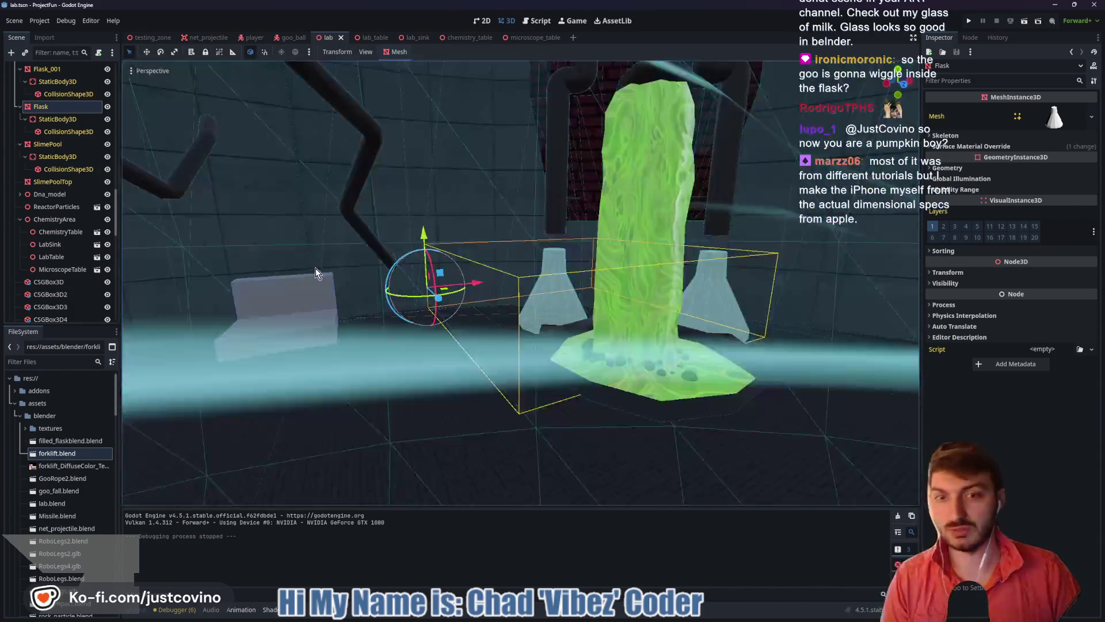
Zoom the 3D viewport to inspect the re-imported flask beside the green goo
scroll(316, 273, "down", 10)
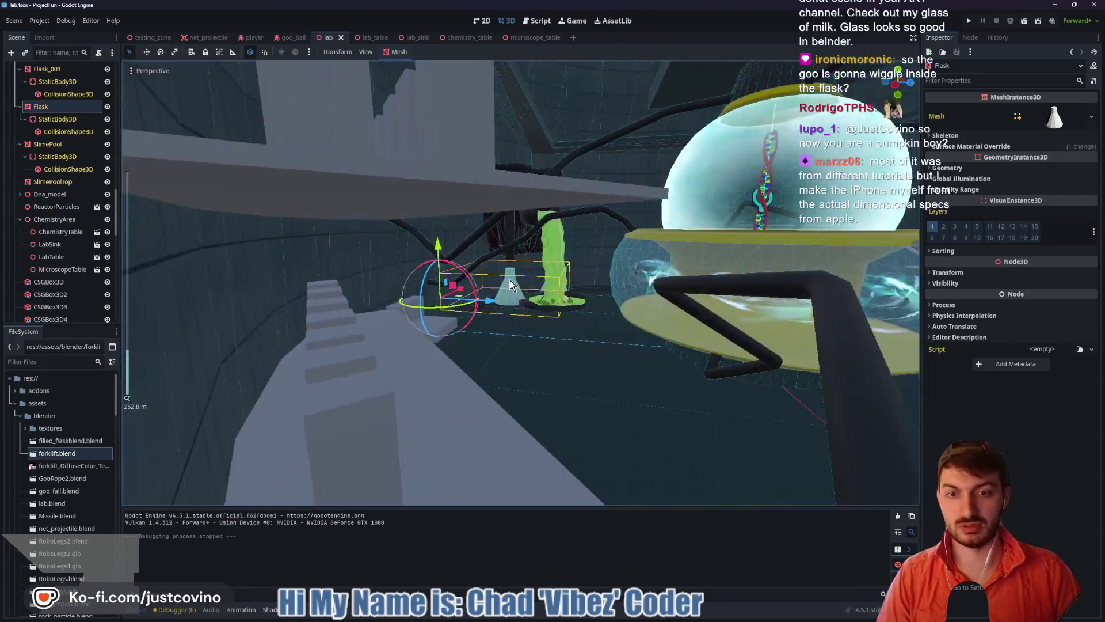
scroll(510, 280, "up", 8)
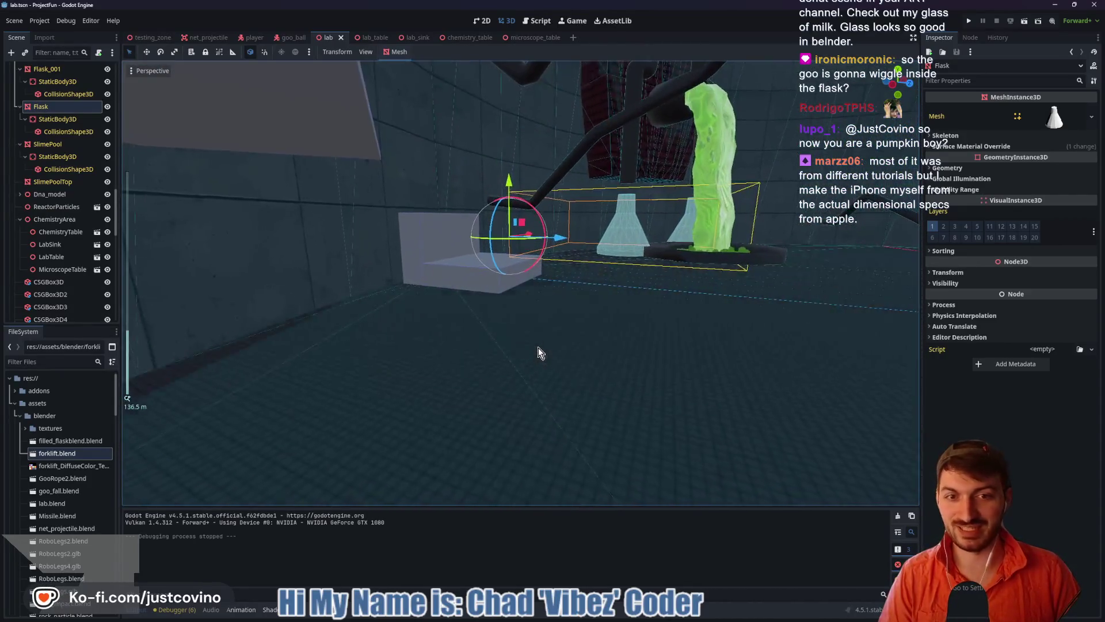
scroll(539, 352, "up", 3)
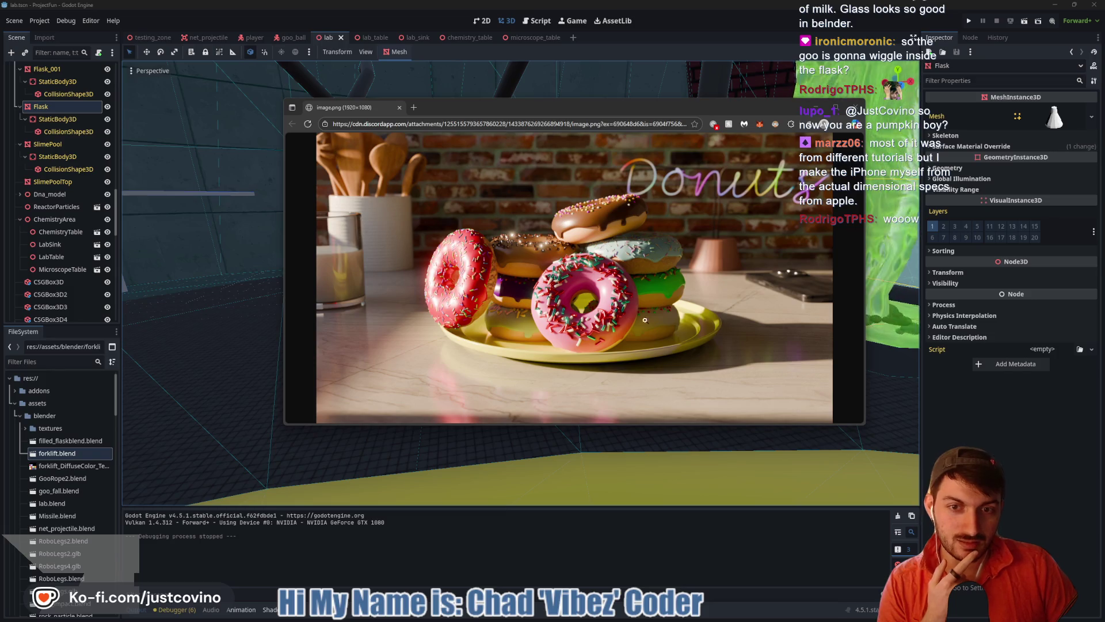
Enlarge and reposition the donut image window, then draw and clear annotation strokes
mouse_move(865, 425)
left_mouse_down()
mouse_move(881, 471)
mouse_move(1039, 540)
left_mouse_up()
left_click_drag(653, 117, 501, 81)
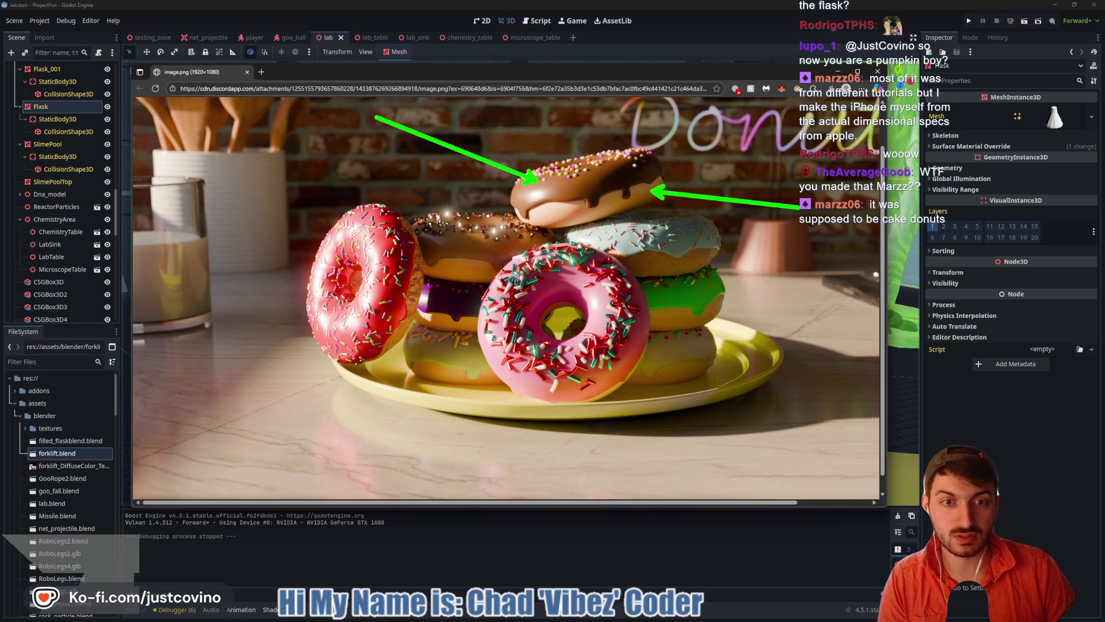
left_click_drag(676, 255, 852, 275)
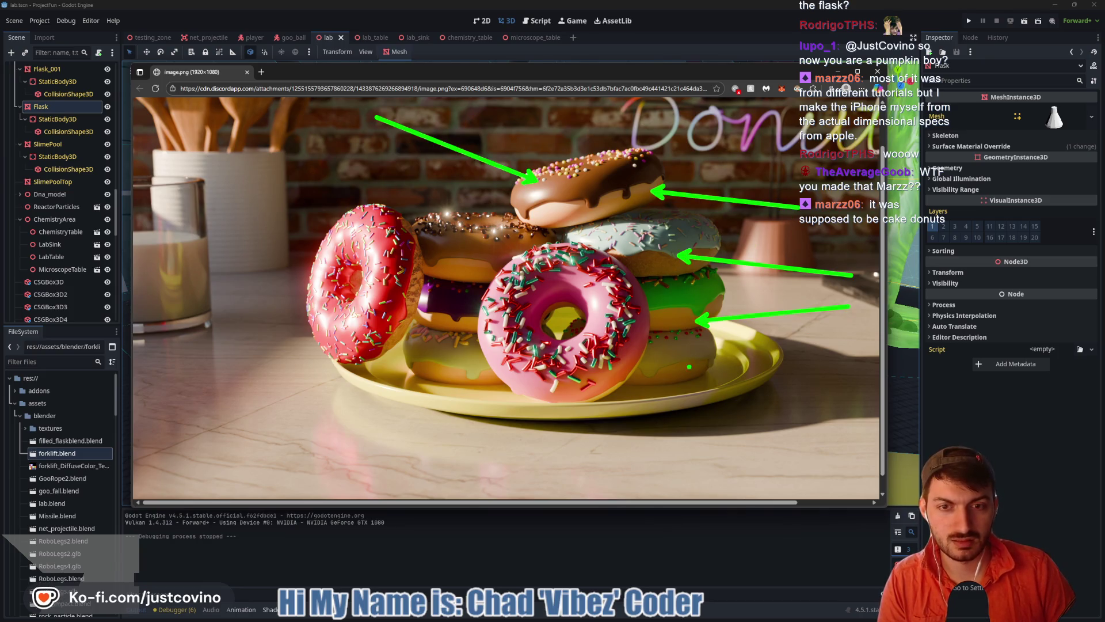
mouse_move(422, 280)
left_mouse_down()
mouse_move(410, 331)
mouse_move(374, 361)
left_mouse_up()
left_click_drag(415, 305, 393, 343)
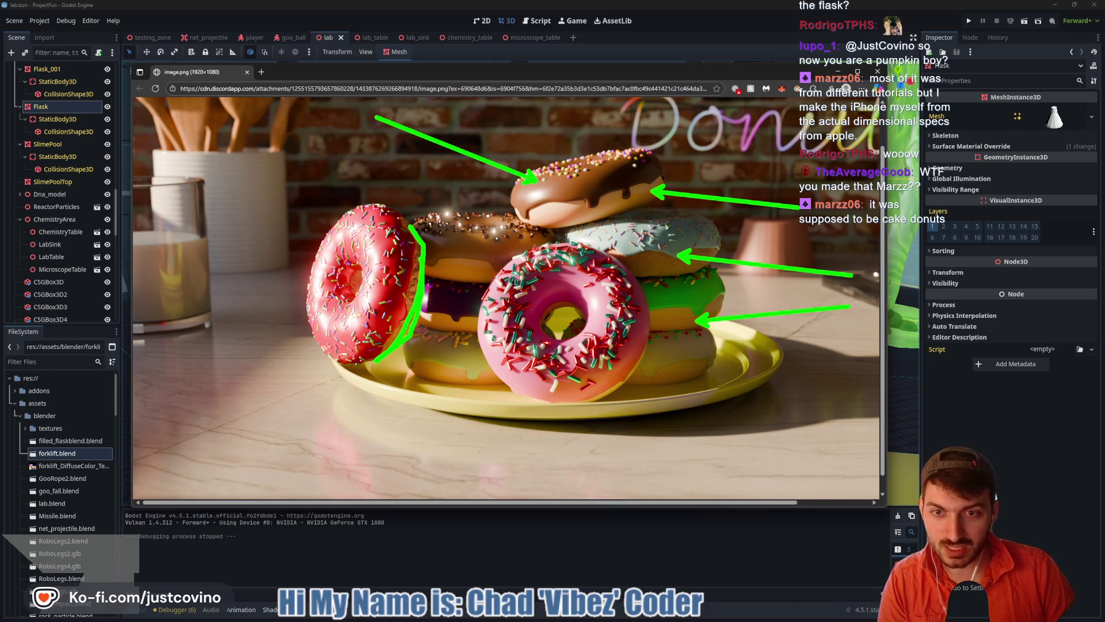
key("ctrl+z")
key("ctrl+z")
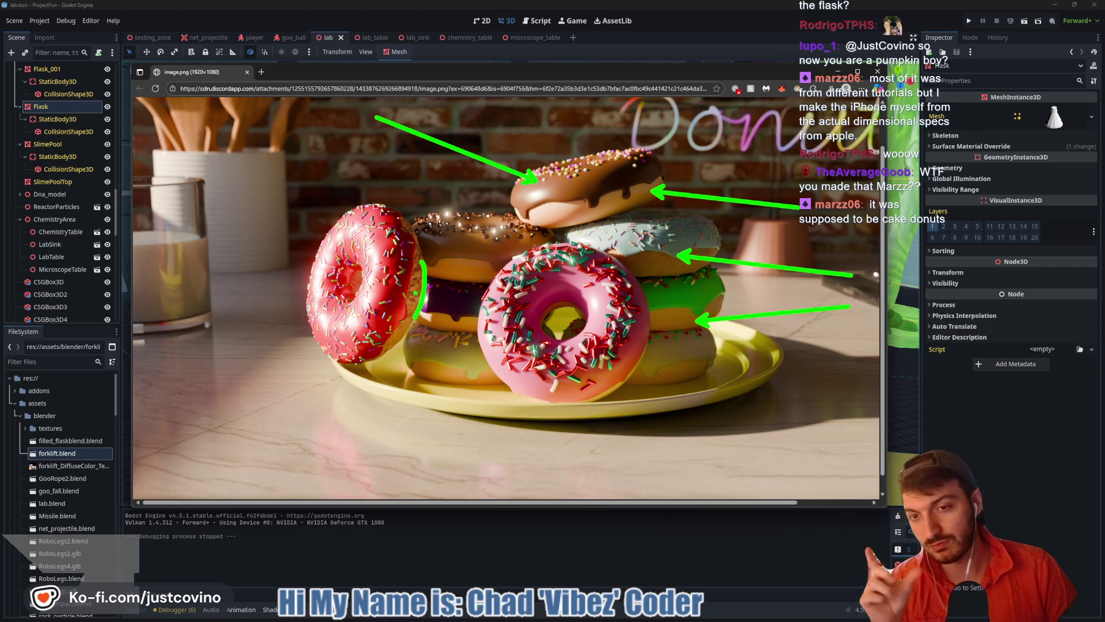
key("Escape")
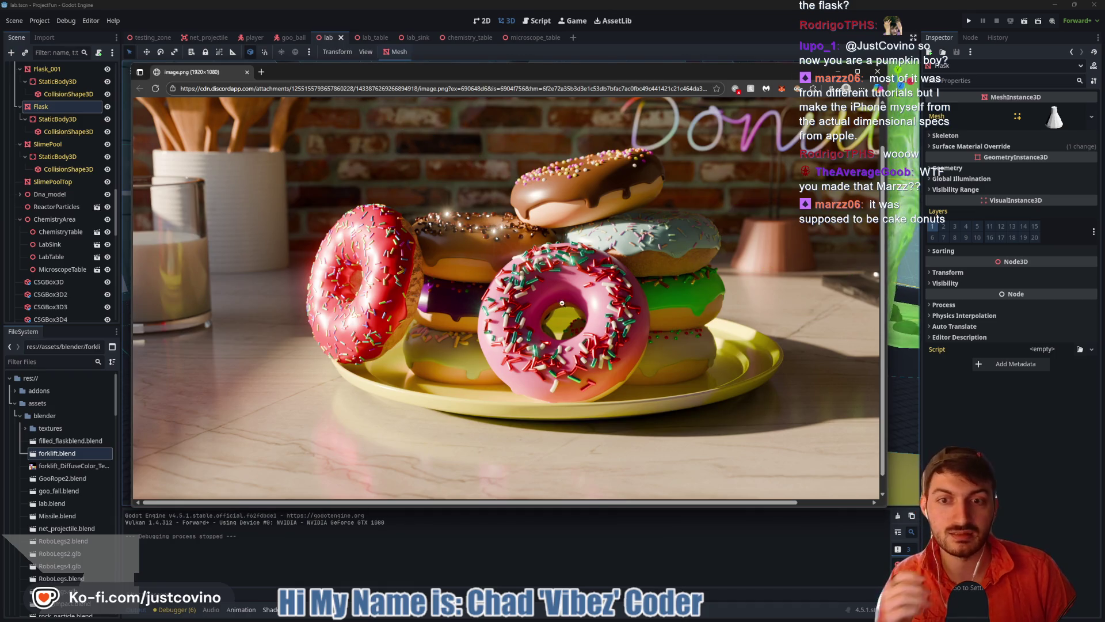
Fit the donut image to the window, zoom to 80% and back, then close it
scroll(512, 316, "down", 1)
left_click(513, 316)
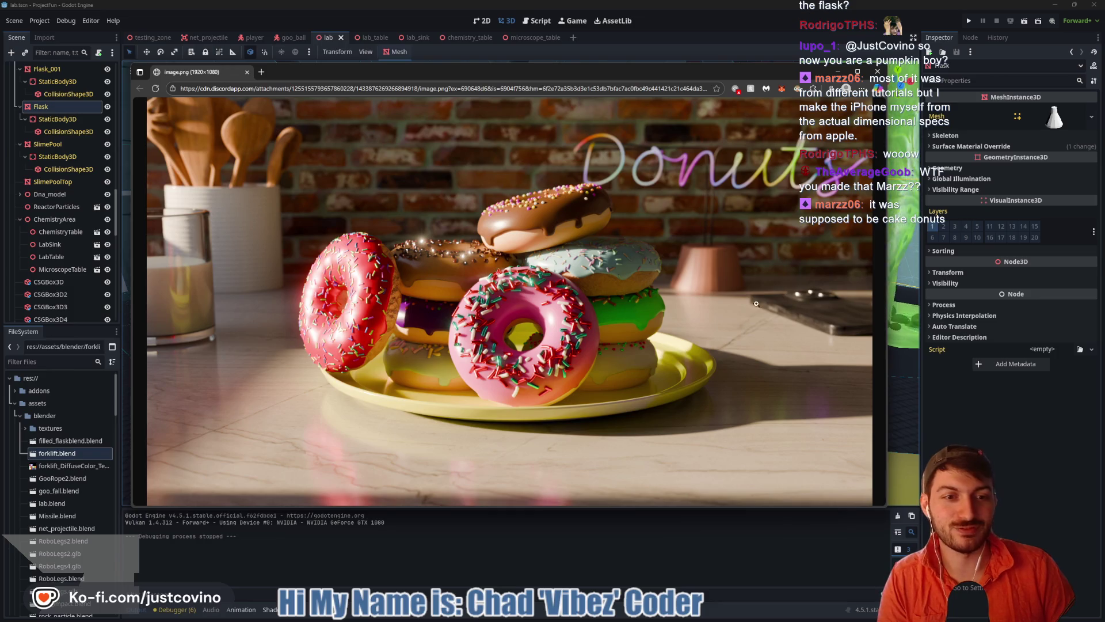
key("ctrl+minus")
key("ctrl+minus")
key("ctrl+plus")
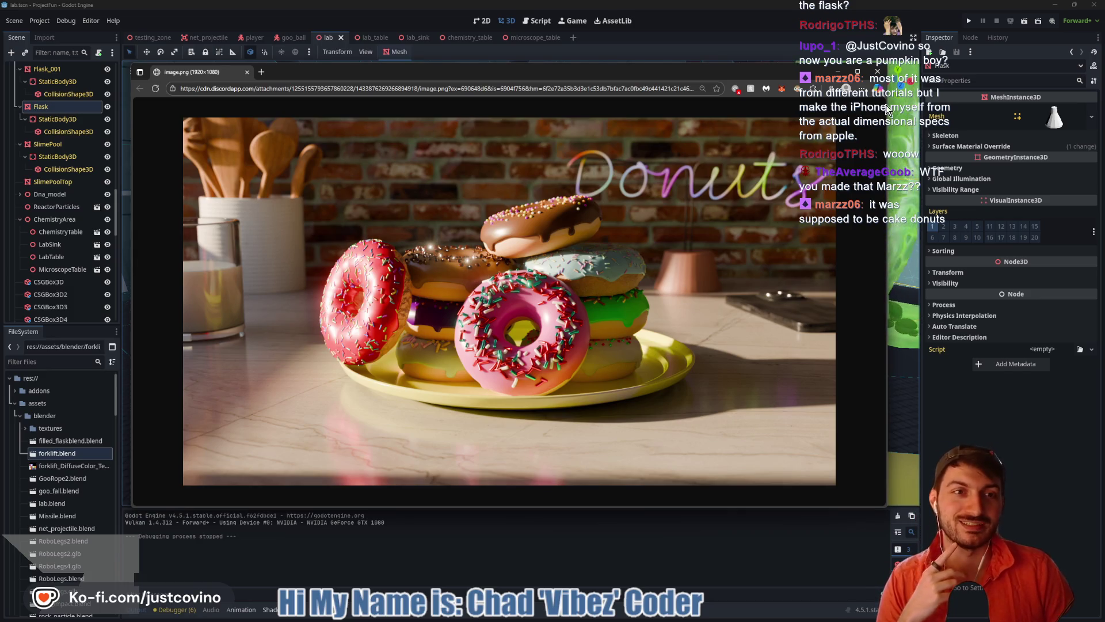
key("ctrl+w")
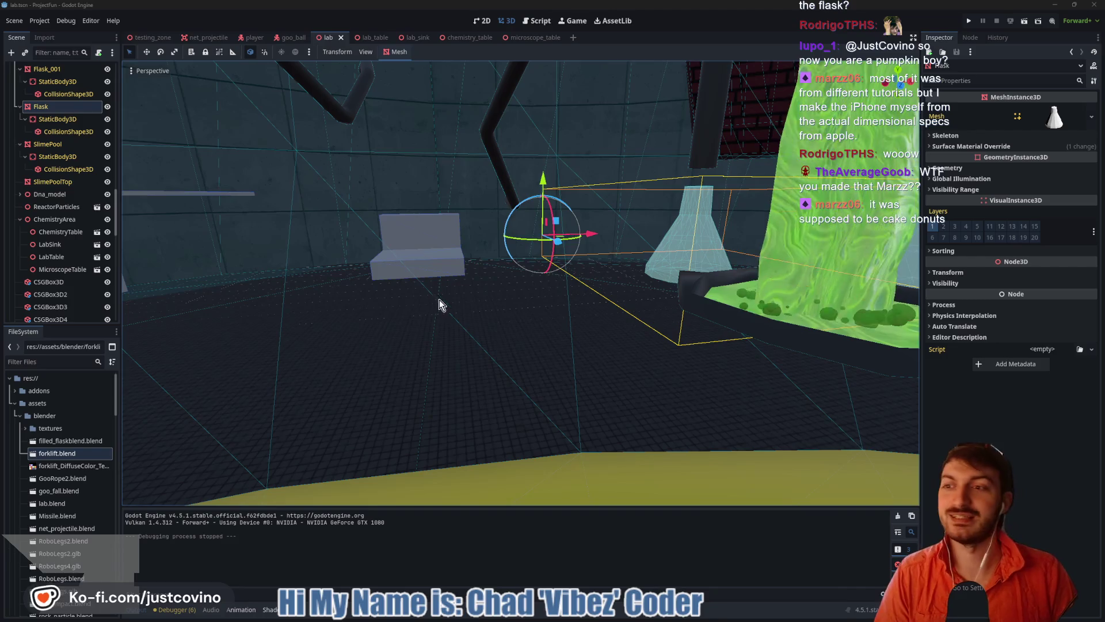
Create a new scene with a 3D root node named FilledFlask
mouse_move(439, 304)
left_mouse_down()
mouse_move(387, 315)
mouse_move(440, 332)
left_mouse_up()
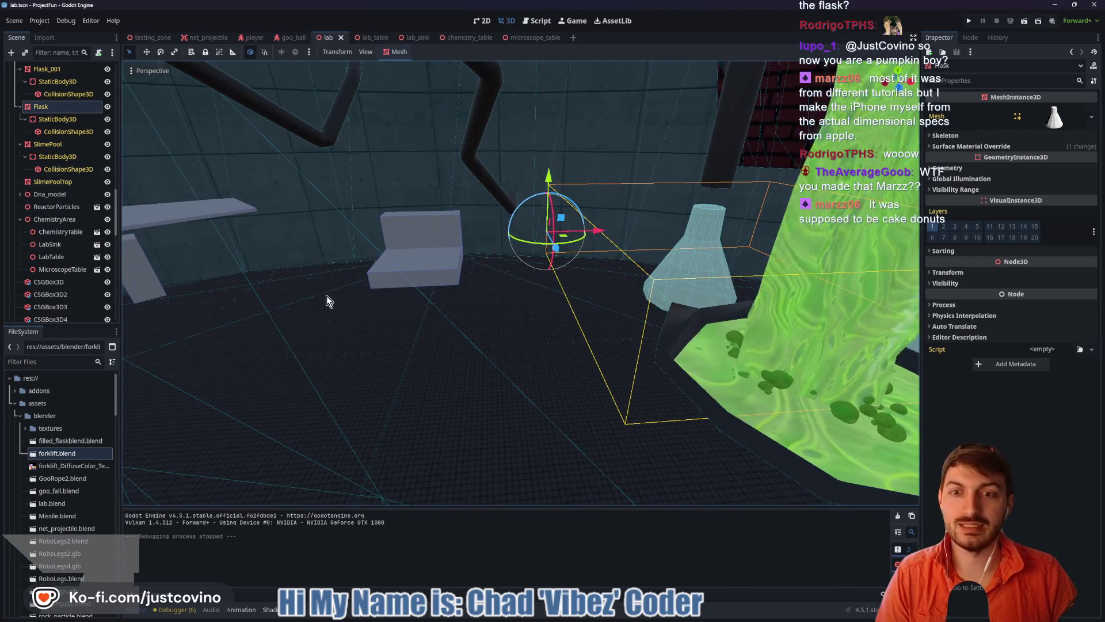
mouse_move(326, 295)
left_mouse_down()
mouse_move(396, 298)
mouse_move(284, 299)
mouse_move(624, 281)
mouse_move(595, 310)
mouse_move(602, 276)
left_mouse_up()
left_click(572, 38)
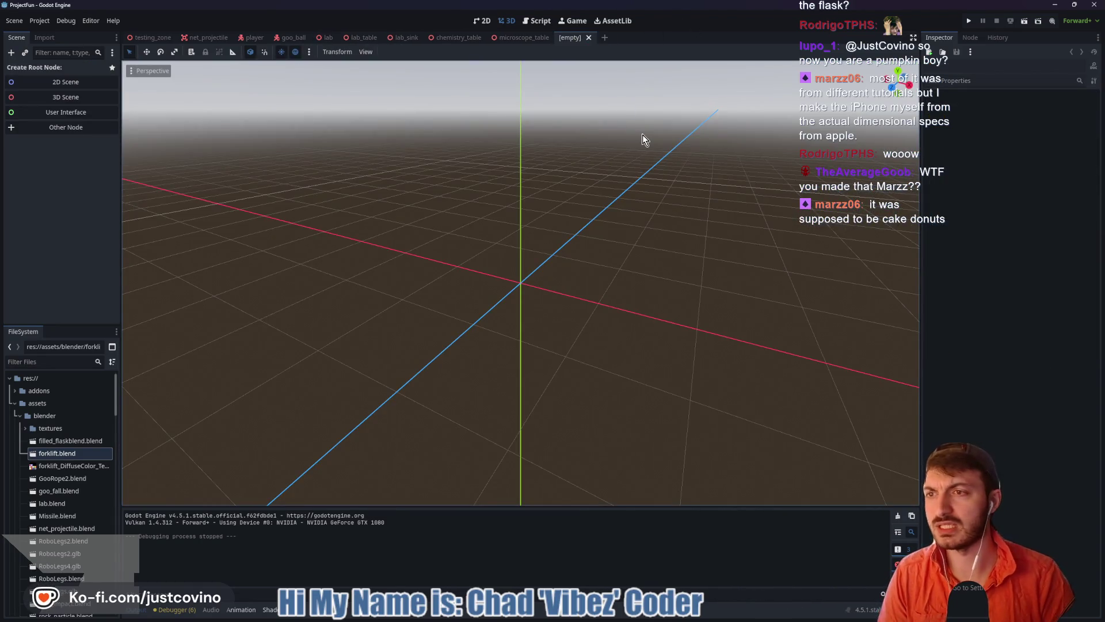
left_click(74, 97)
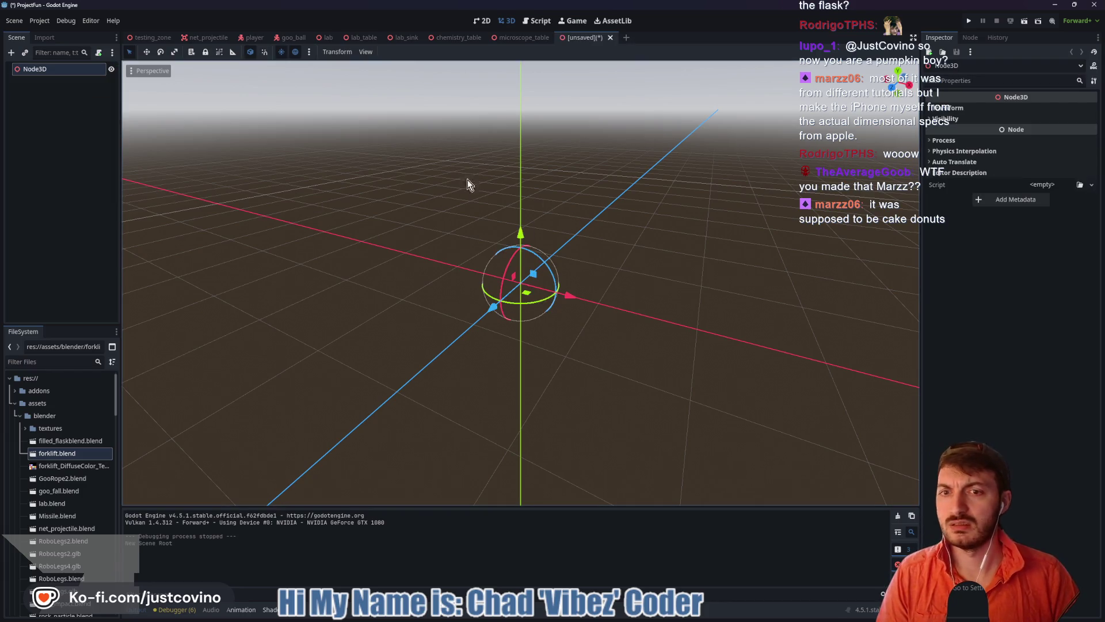
double_click(54, 69)
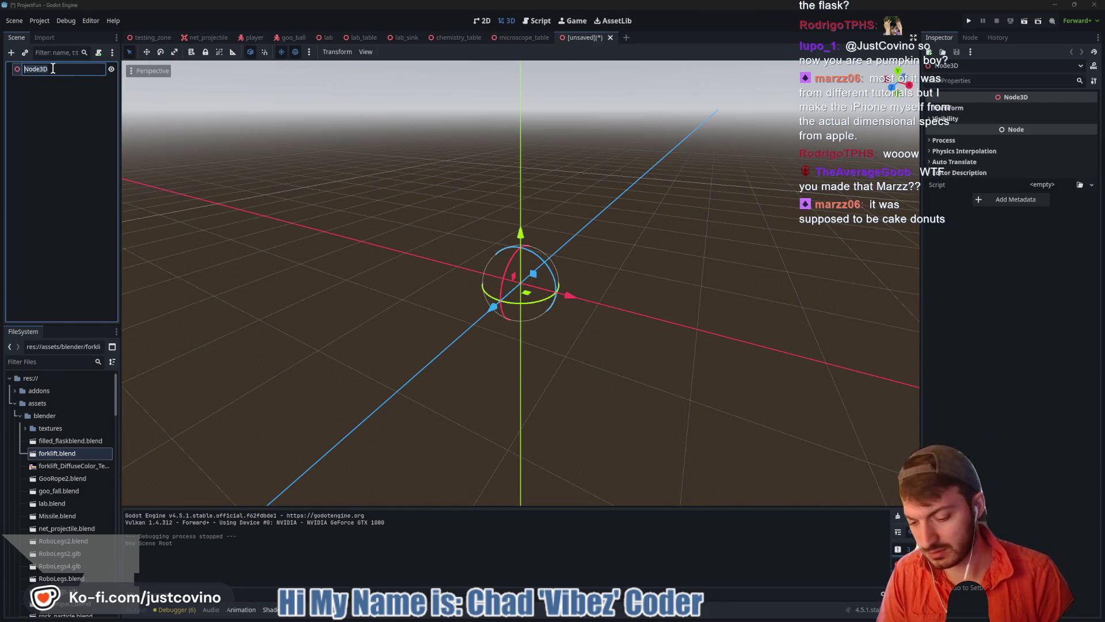
type("FilledFlask")
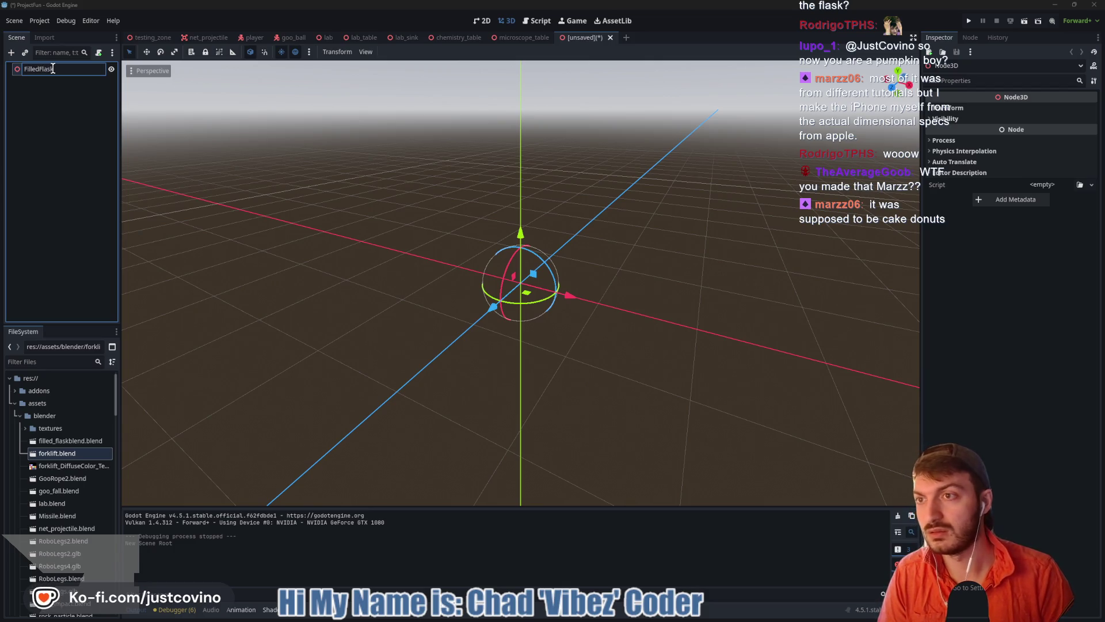
key("Return")
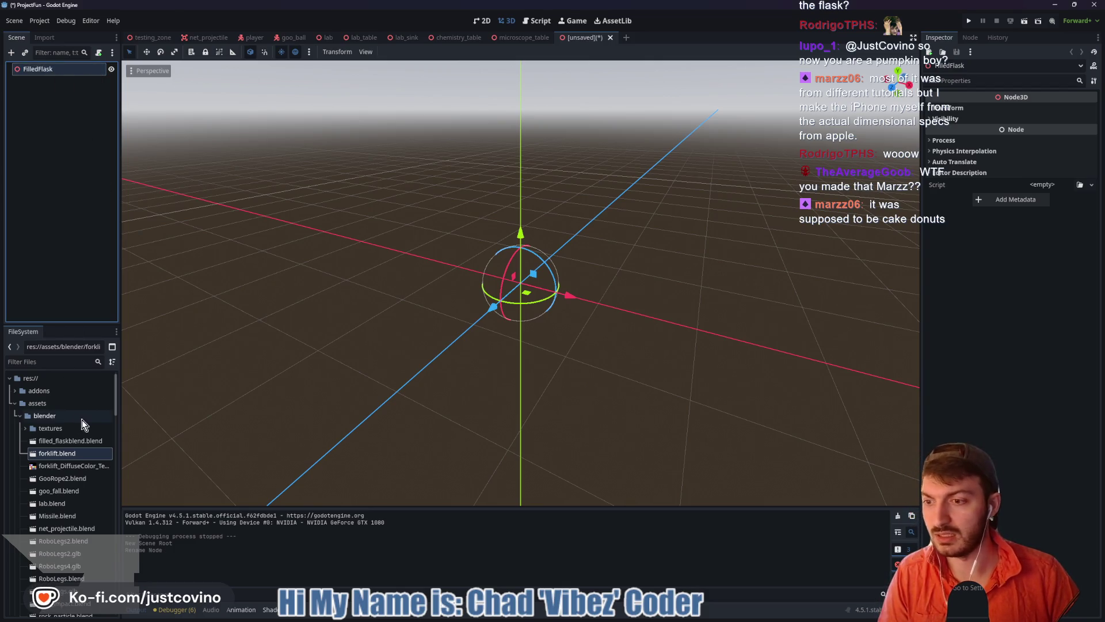
Instance filled_flaskblend.blend into the scene and enable Editable Children on it
scroll(59, 444, "down", 2)
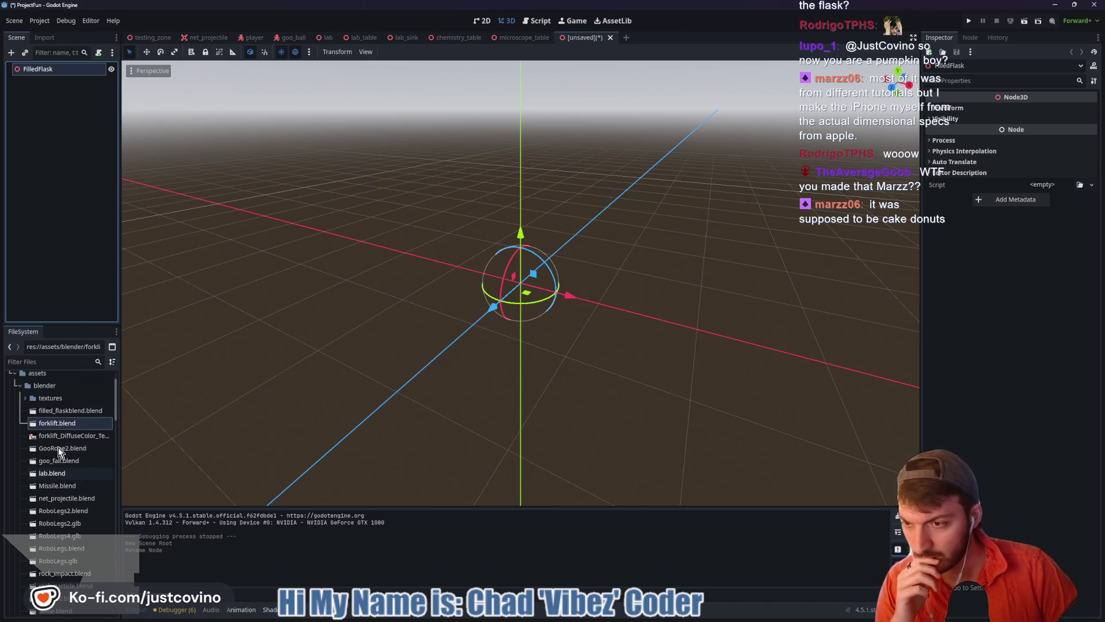
mouse_move(67, 411)
left_mouse_down()
mouse_move(172, 400)
mouse_move(491, 305)
mouse_move(496, 292)
left_mouse_up()
scroll(602, 273, "down", 10)
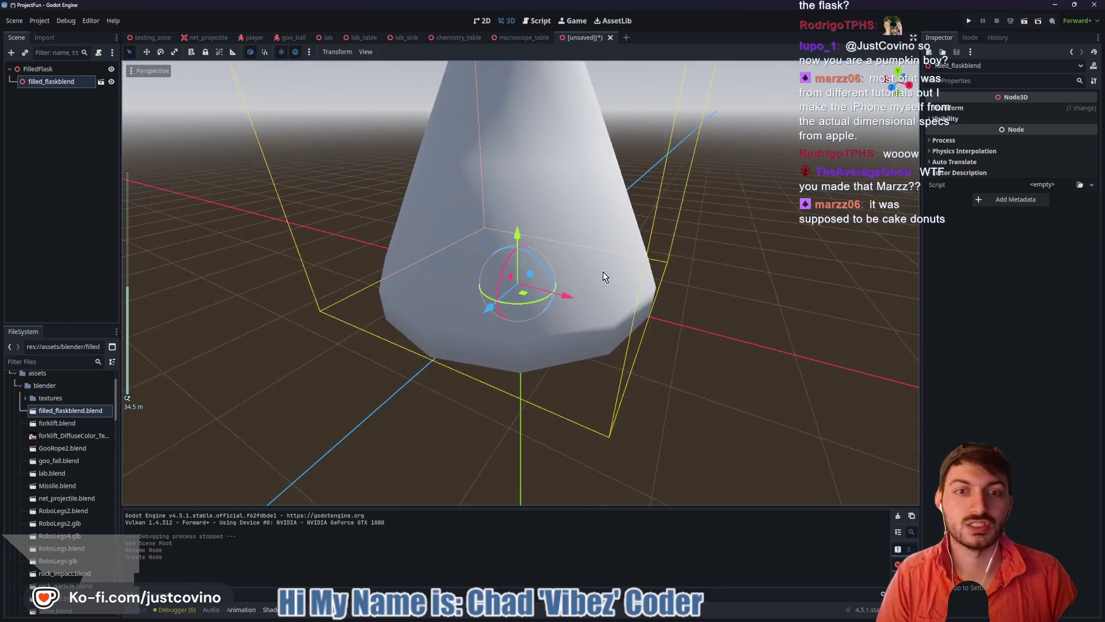
key("KP_1")
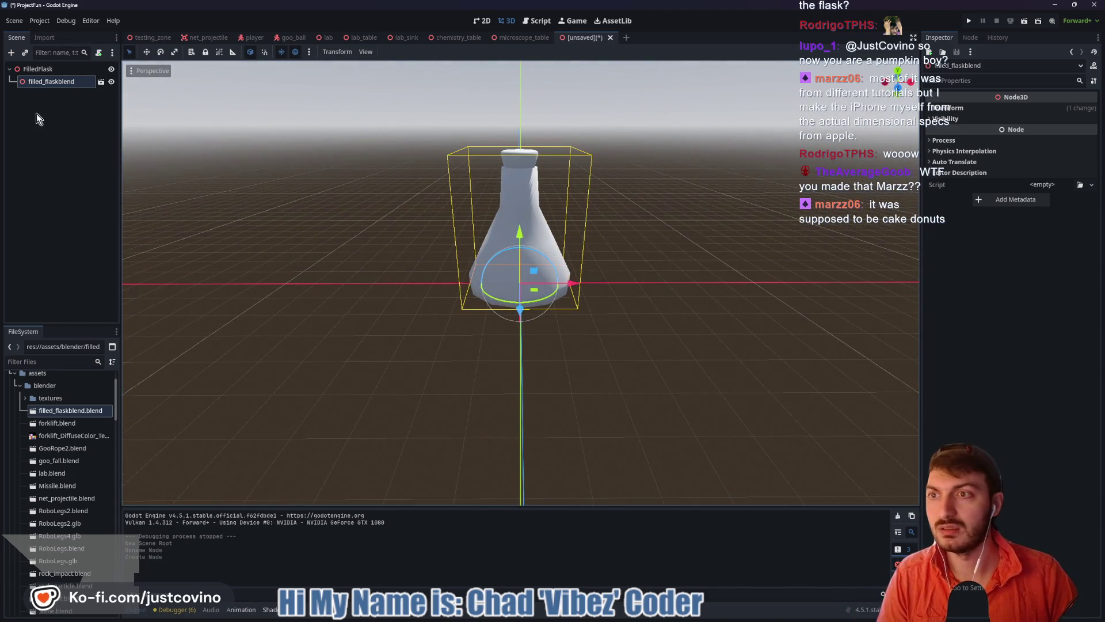
right_click(51, 82)
left_click(88, 316)
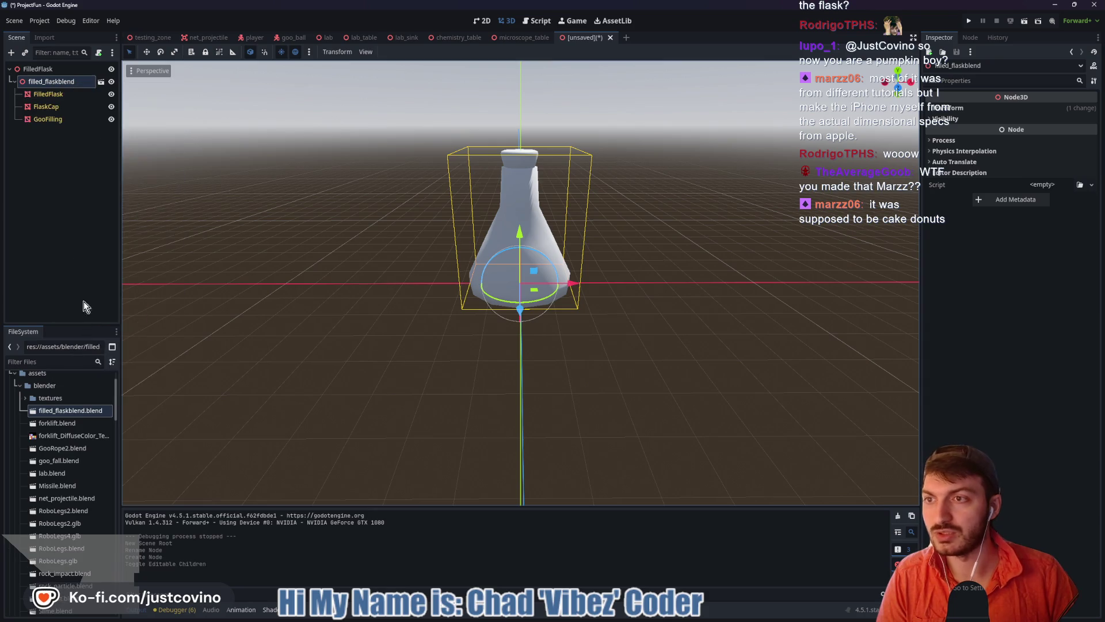
left_click(48, 95)
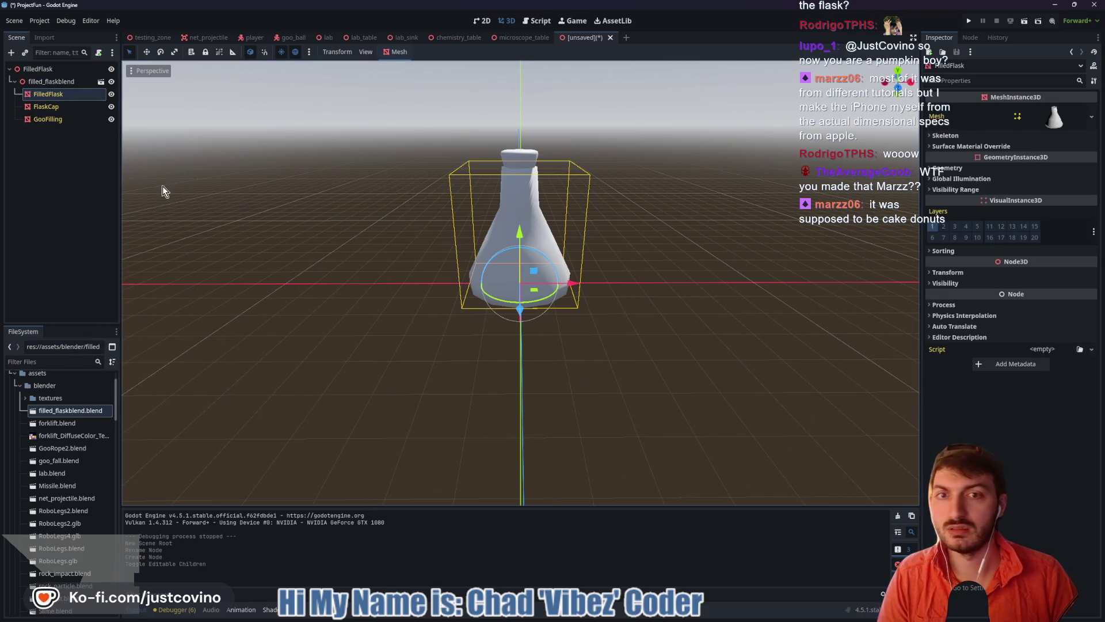
Give the flask body a new, unique StandardMaterial3D as its surface material override
left_click(997, 146)
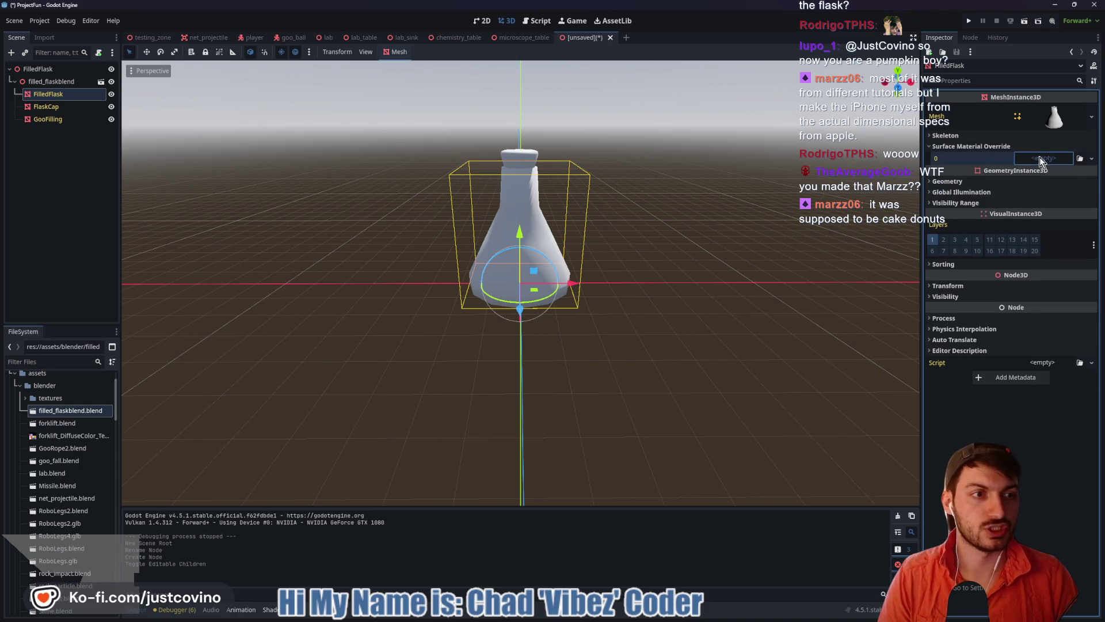
left_click(1092, 158)
left_click(1050, 184)
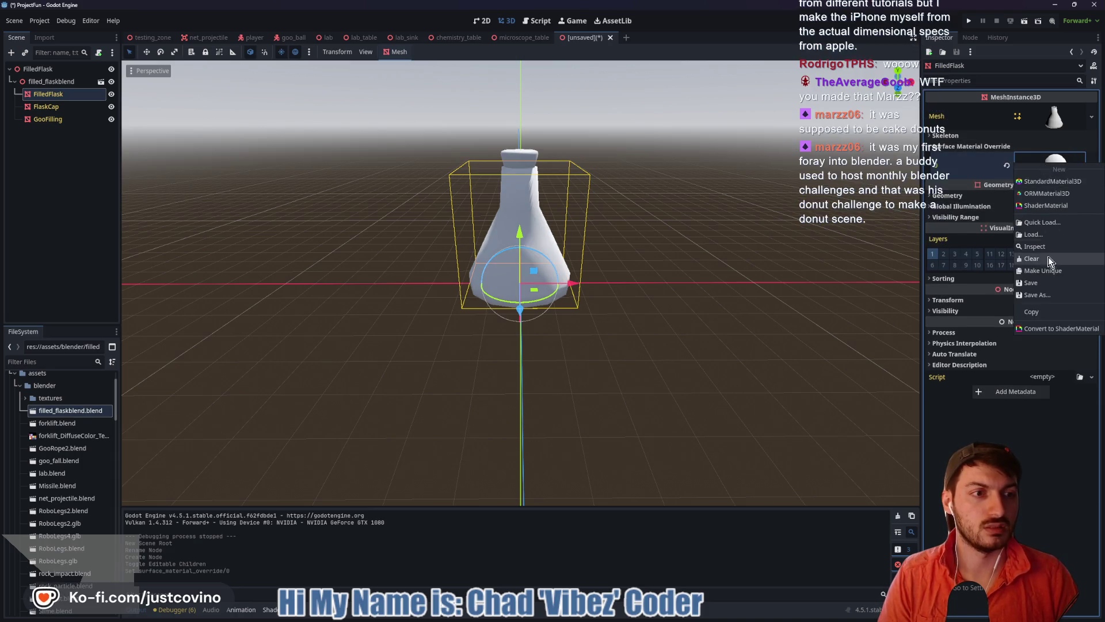
left_click(1042, 271)
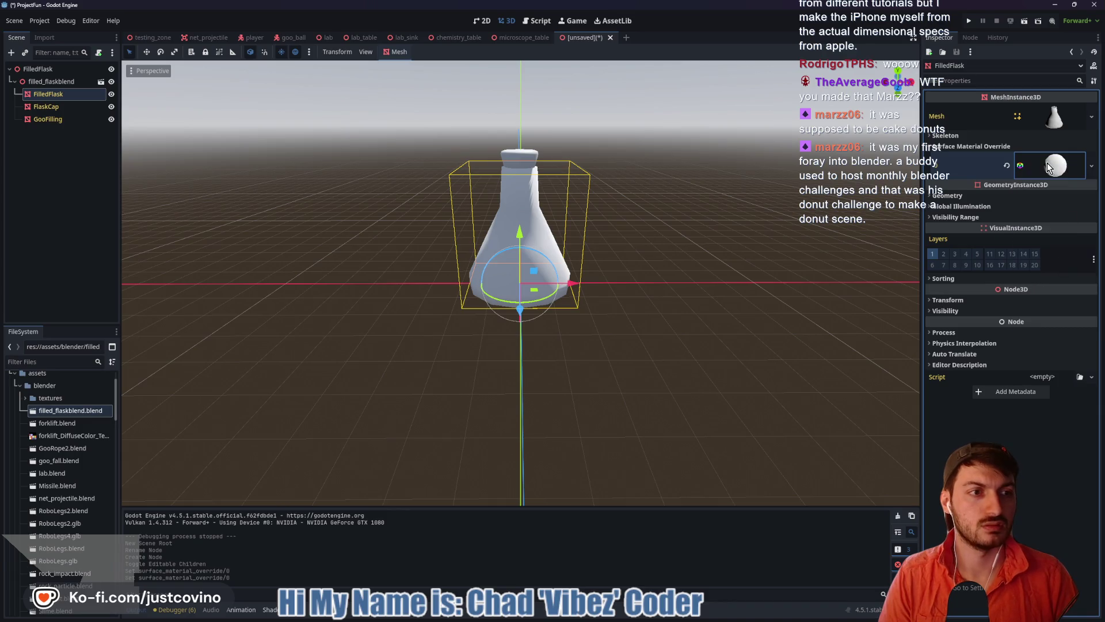
Set the body material's Transparency to Alpha and Blend Mode to Add
left_click(1043, 165)
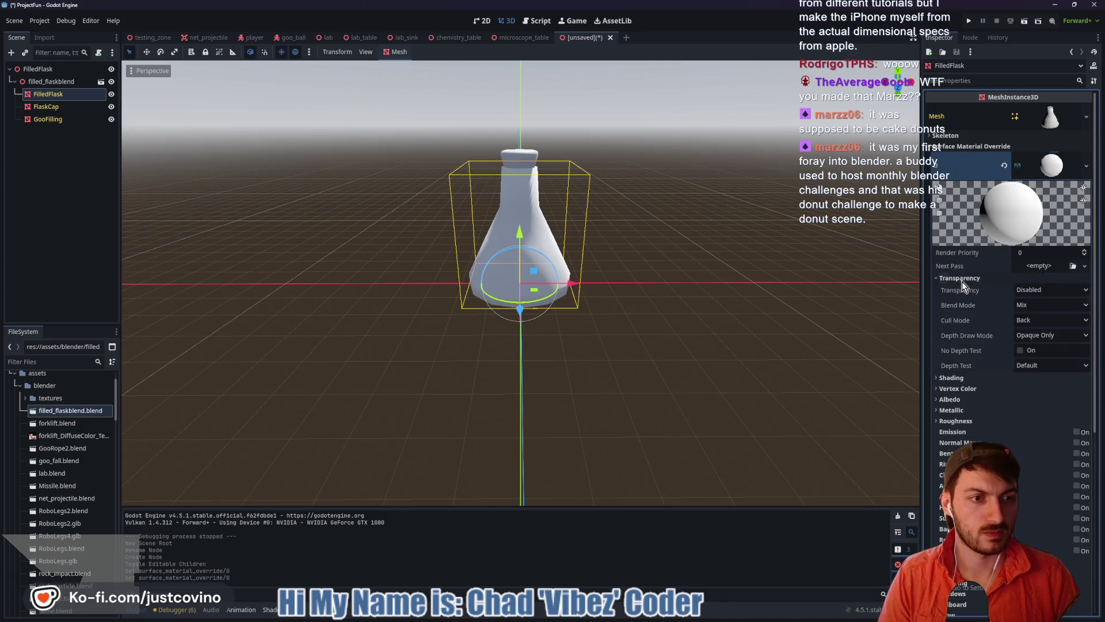
left_click(977, 278)
left_click(1031, 291)
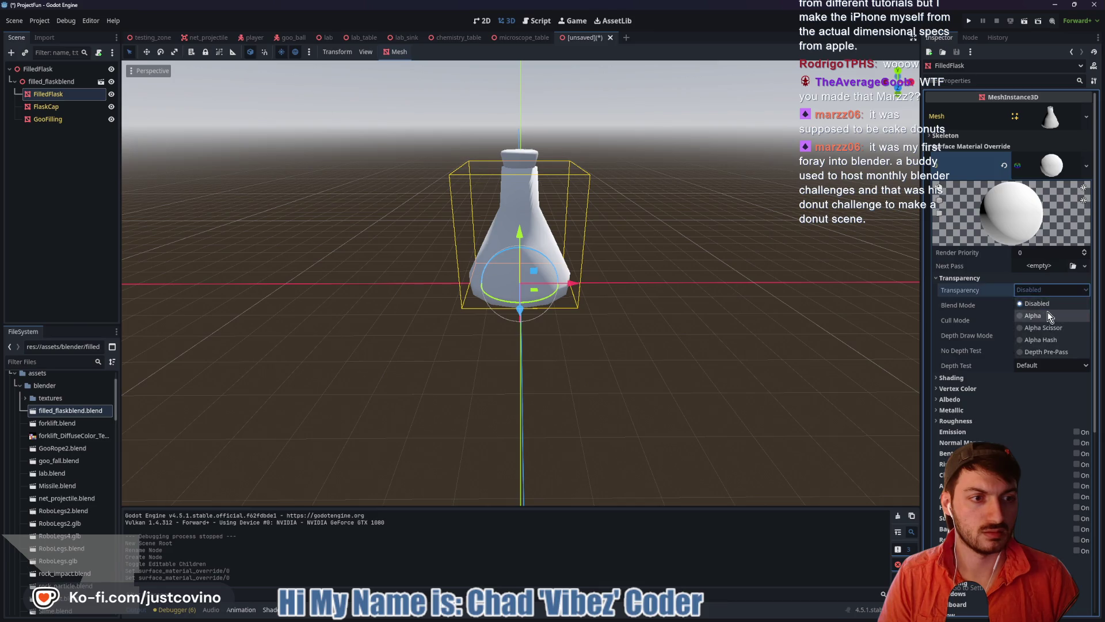
left_click(1048, 312)
left_click(1034, 309)
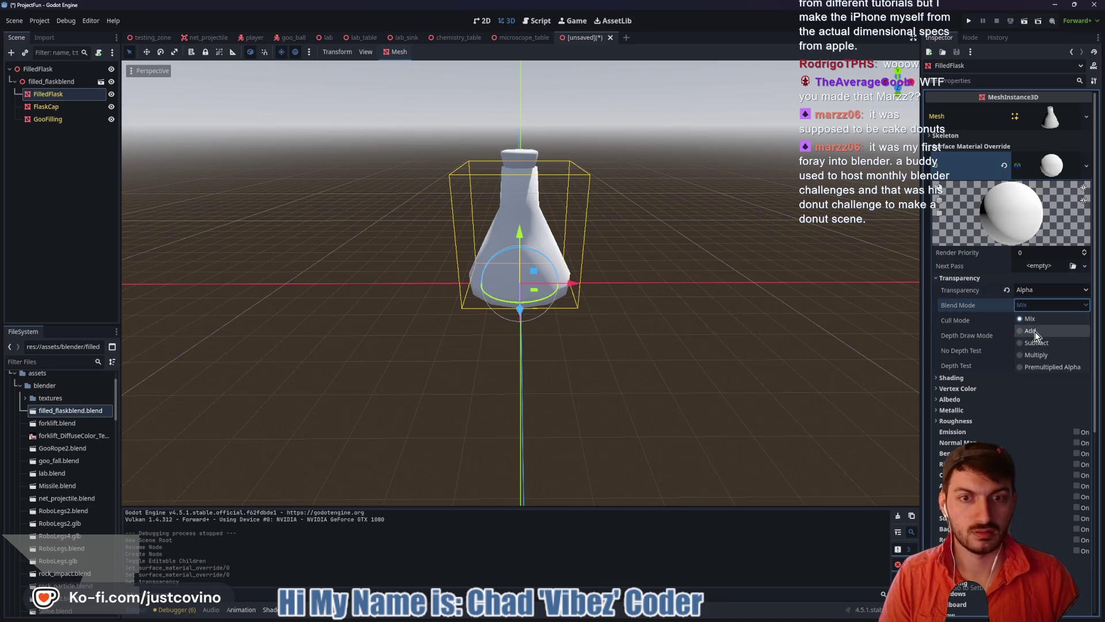
left_click(1035, 332)
left_click_drag(764, 298, 817, 302)
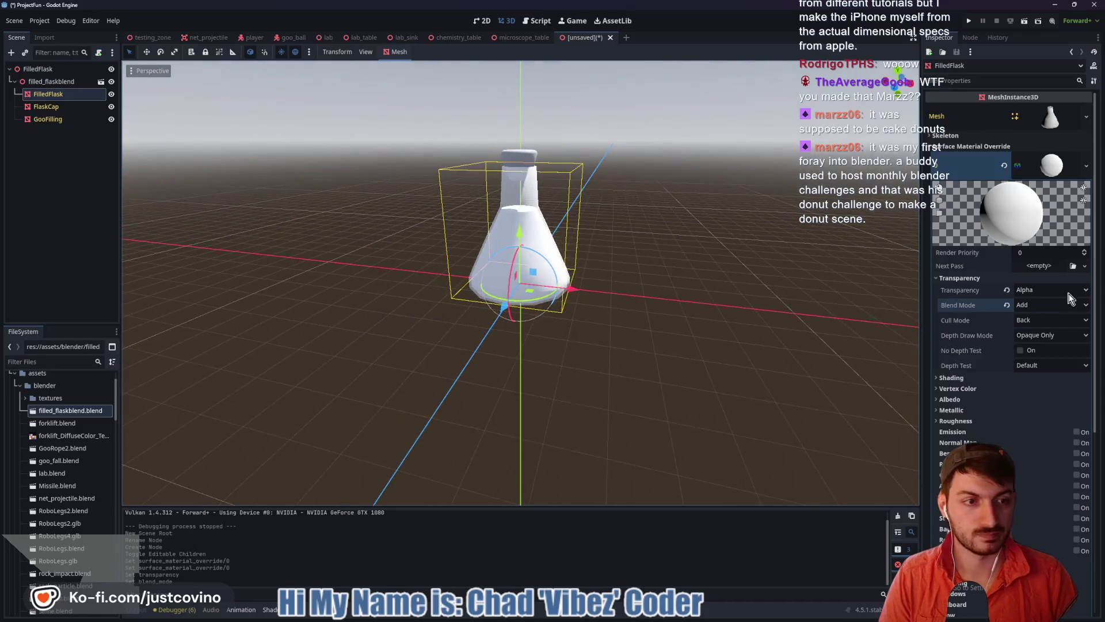
Tint the body material's albedo colour pale cyan
left_click(989, 378)
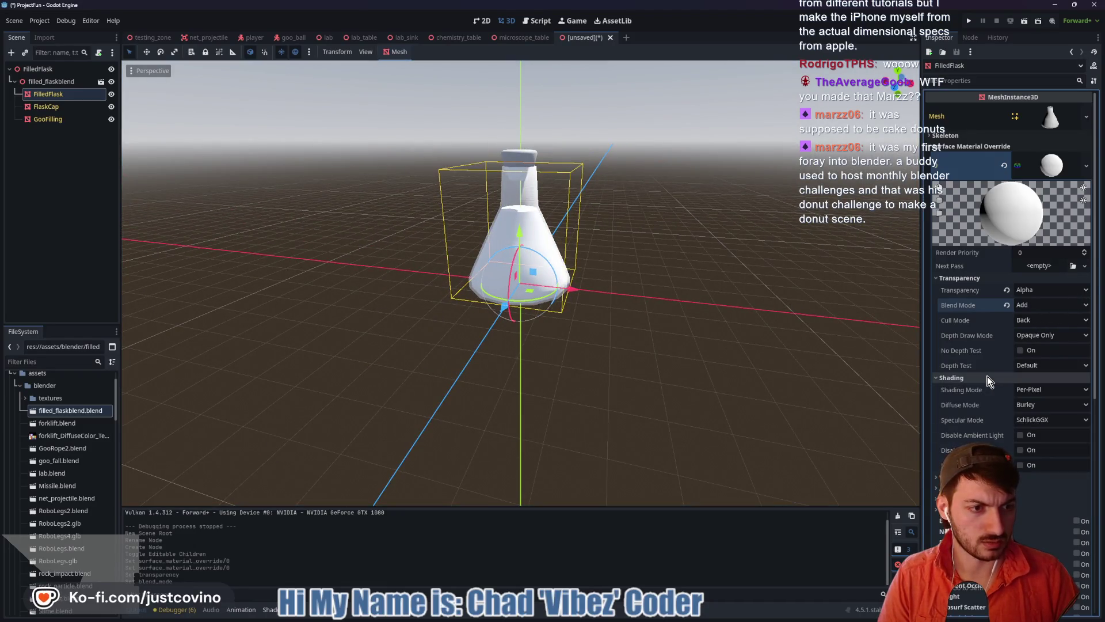
left_click(987, 379)
scroll(987, 373, "down", 2)
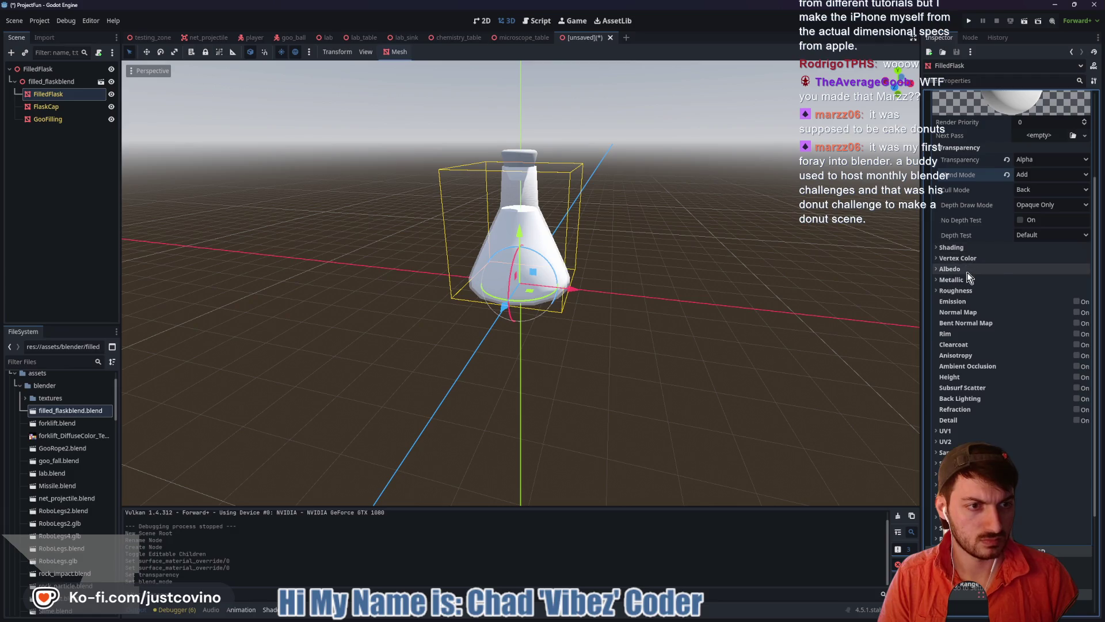
left_click(967, 270)
left_click(1037, 281)
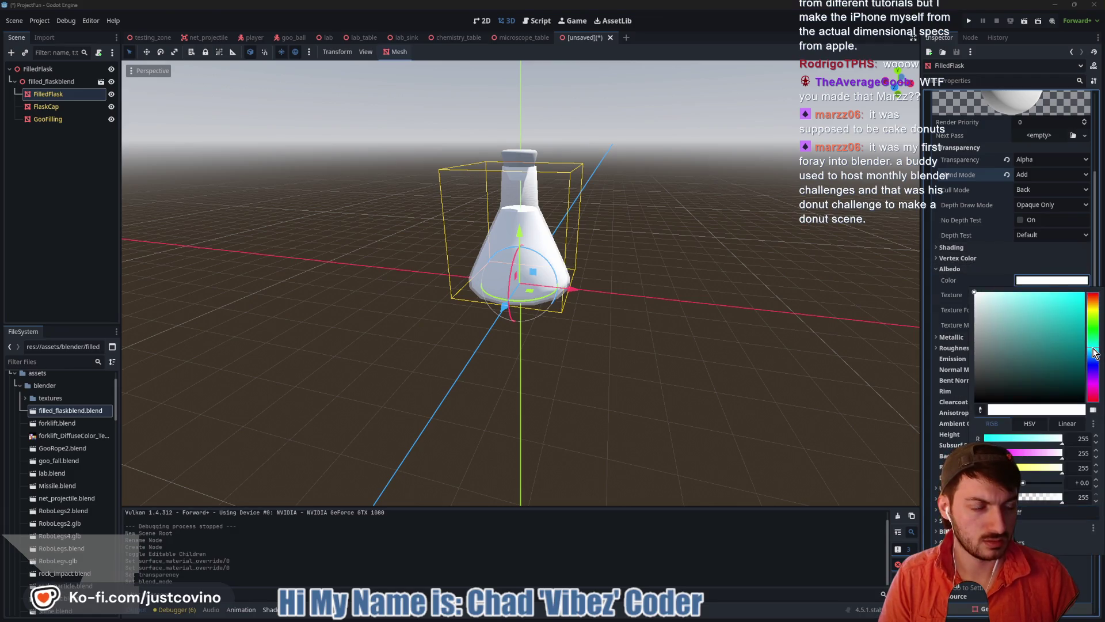
left_click(992, 294)
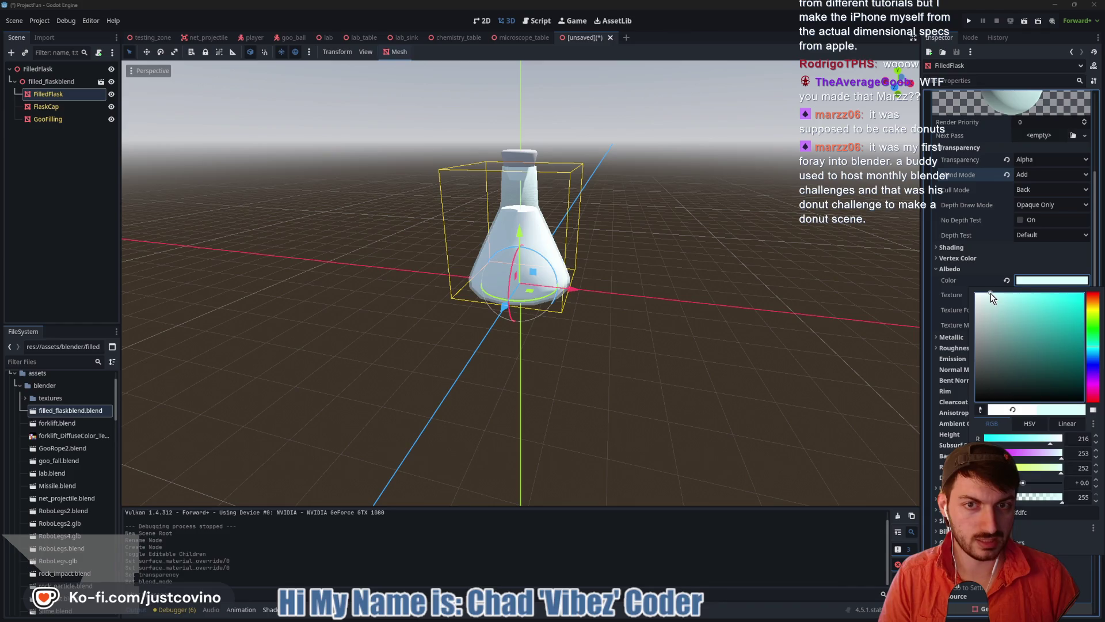
left_click_drag(992, 293, 995, 294)
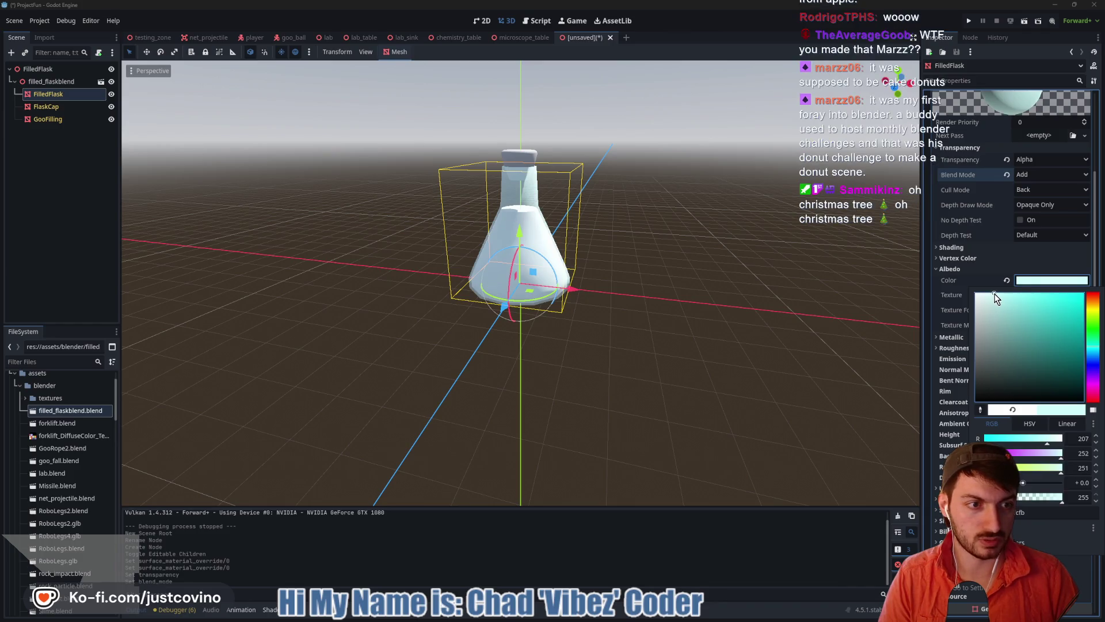
left_click(1051, 281)
scroll(647, 335, "up", 5)
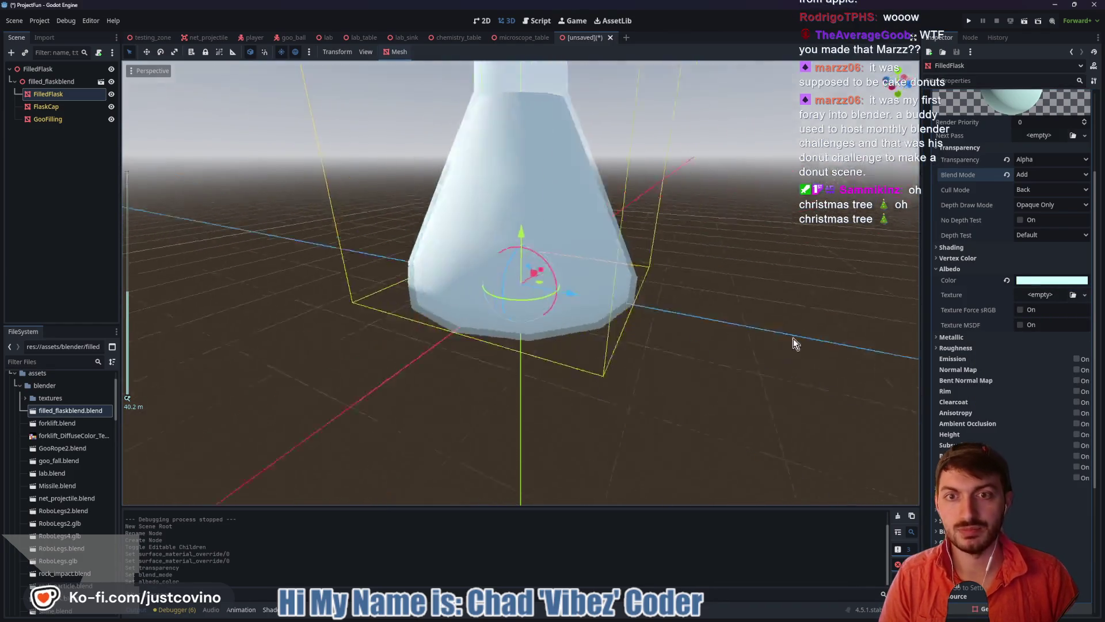
left_click_drag(793, 343, 678, 362)
scroll(646, 343, "down", 5)
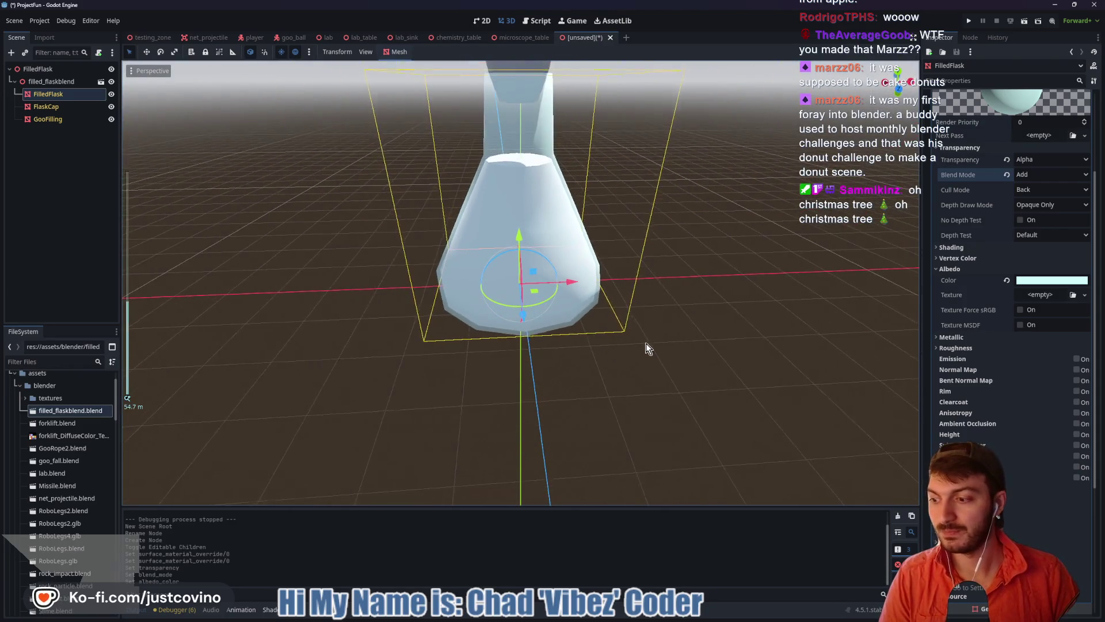
left_click_drag(684, 330, 658, 314)
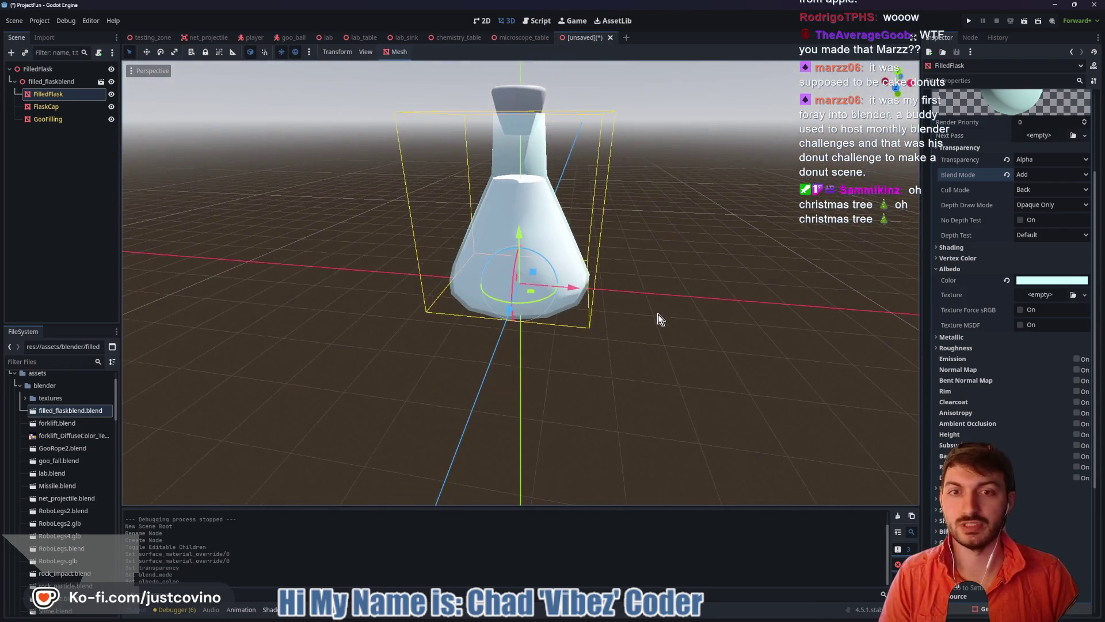
Give the FlaskCap mesh a new surface material override
left_click(48, 105)
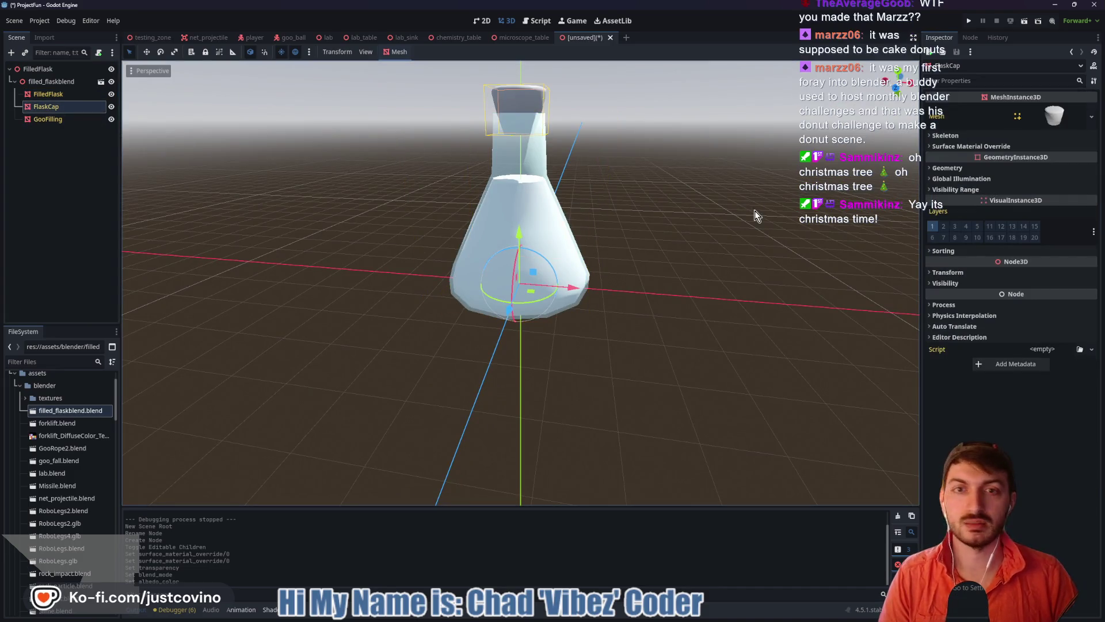
left_click(1024, 149)
left_click(1052, 168)
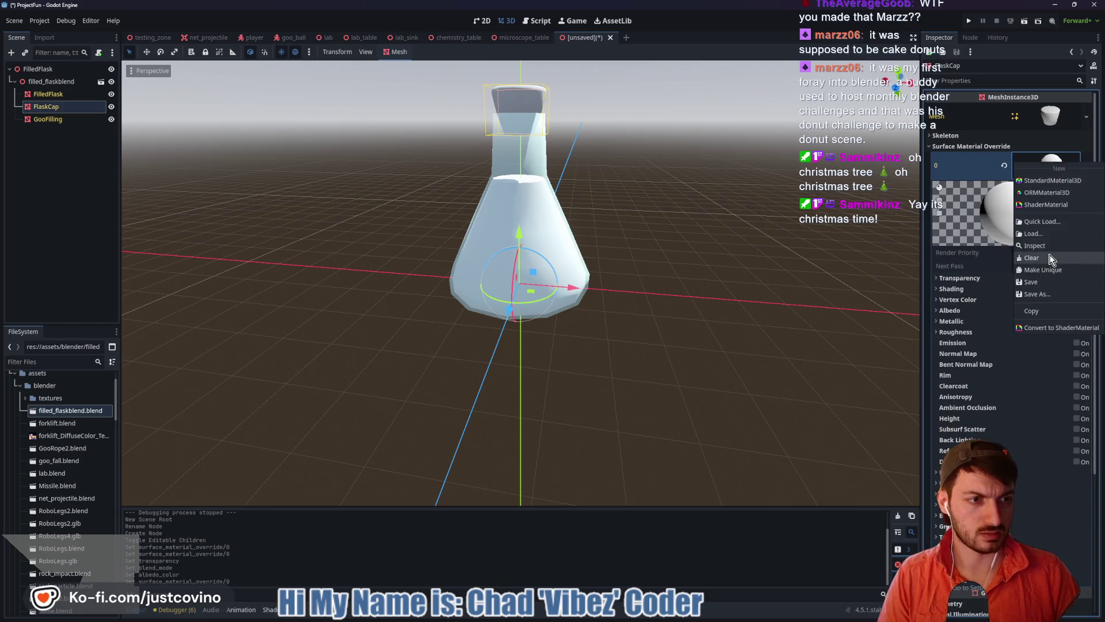
left_click(960, 332)
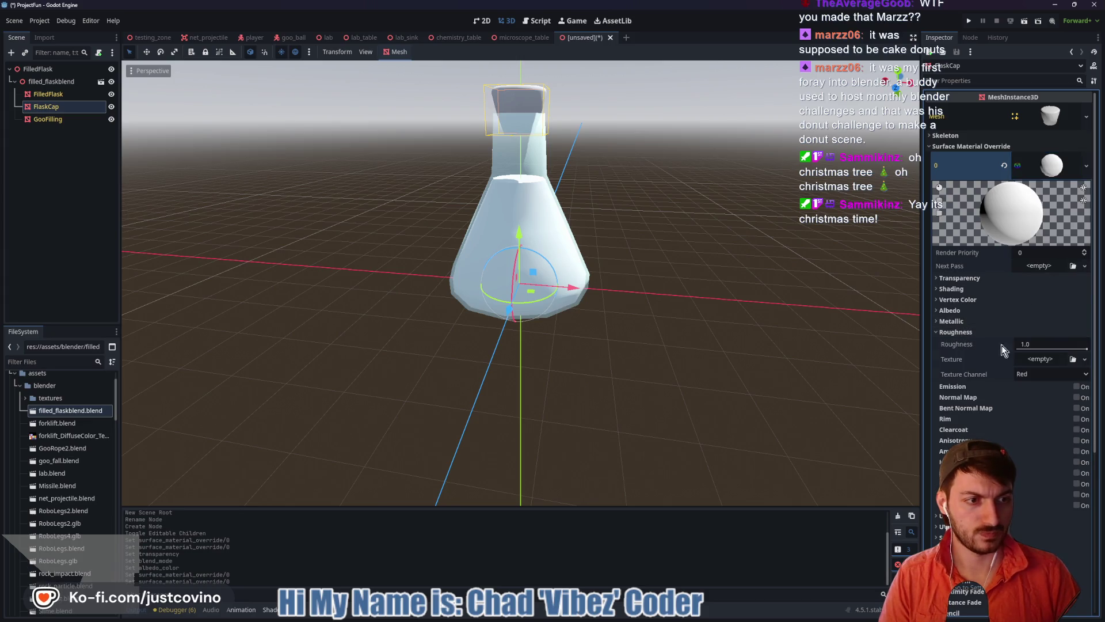
left_click(960, 333)
Set the cap material's albedo colour to dark brown
left_click(996, 310)
left_click(1030, 322)
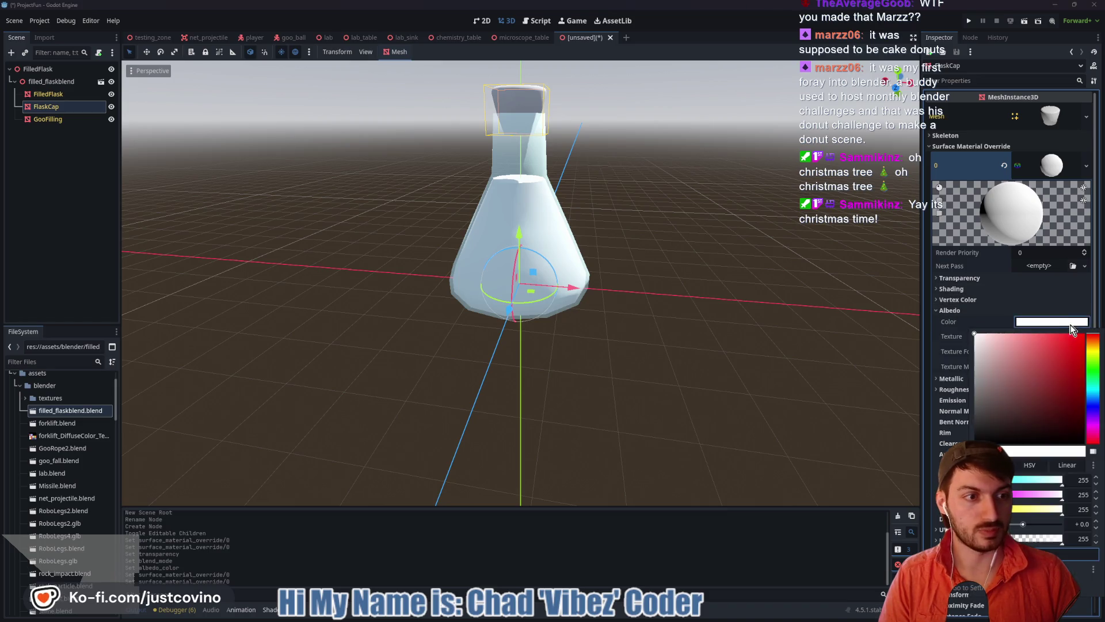
left_click(1094, 350)
mouse_move(1062, 363)
left_mouse_down()
mouse_move(1054, 423)
mouse_move(1066, 398)
left_mouse_up()
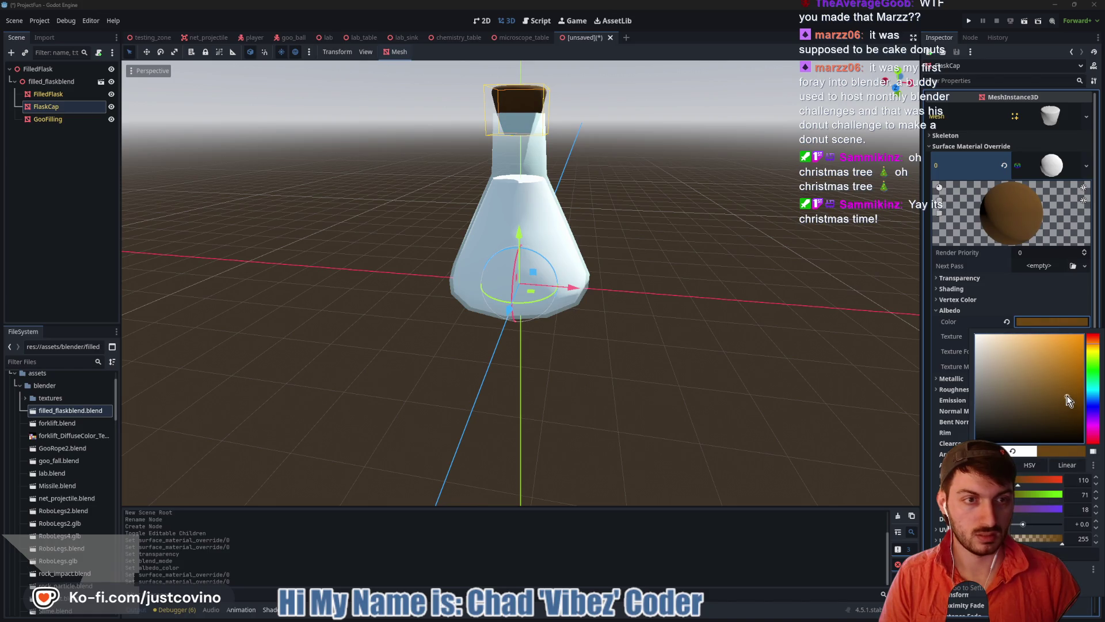
left_click(1049, 322)
scroll(657, 172, "up", 4)
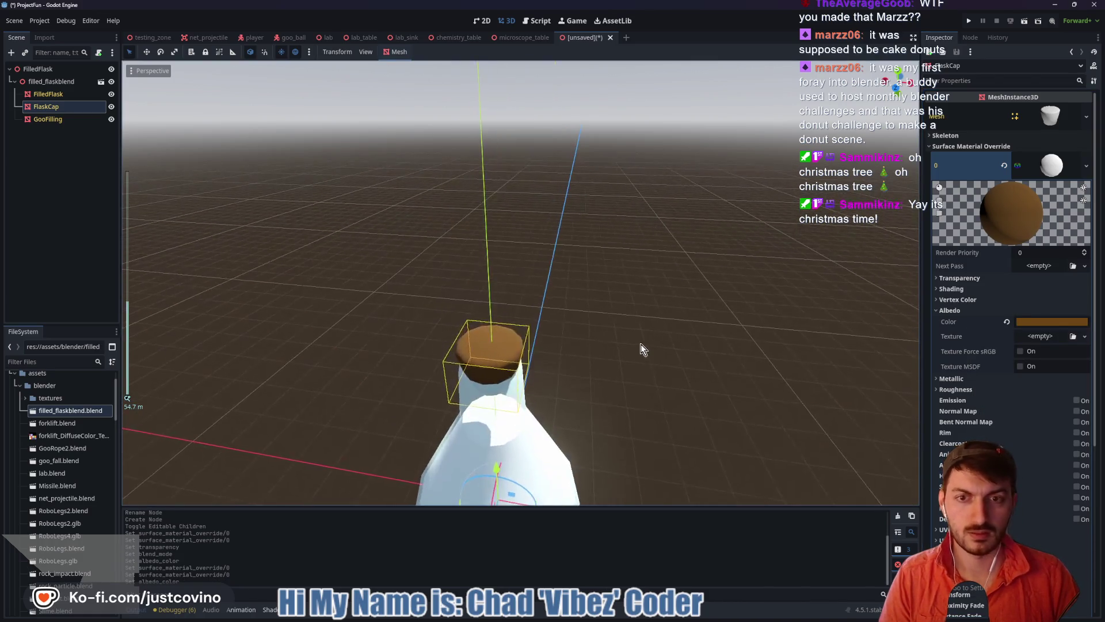
left_click_drag(656, 377, 658, 291)
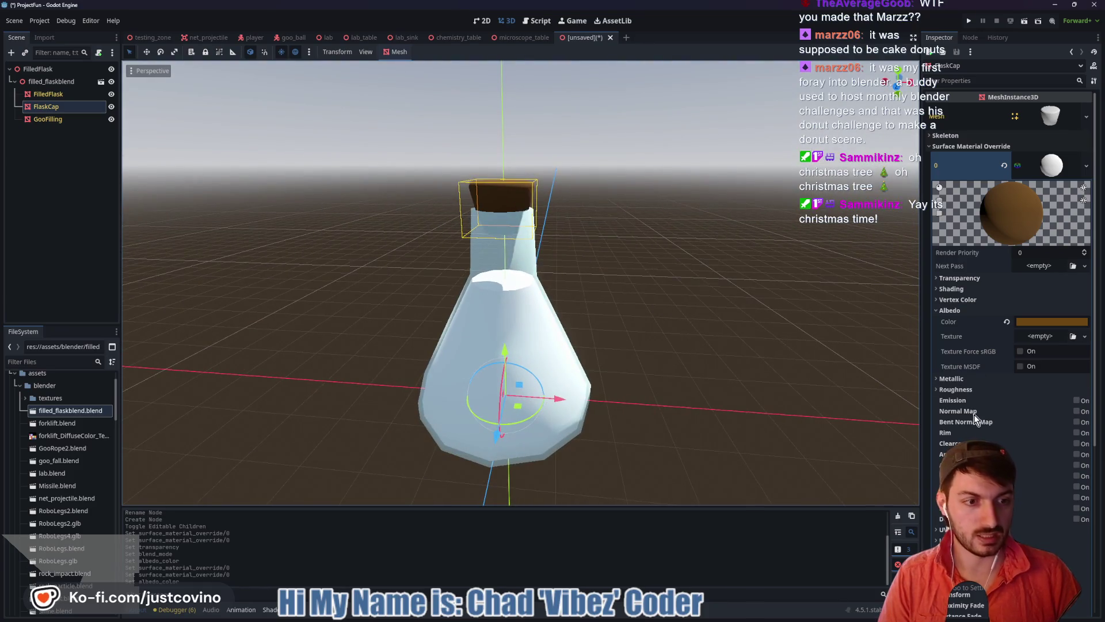
Enable a normal map on the cap material using a noise texture with FastNoiseLite
left_click(1076, 411)
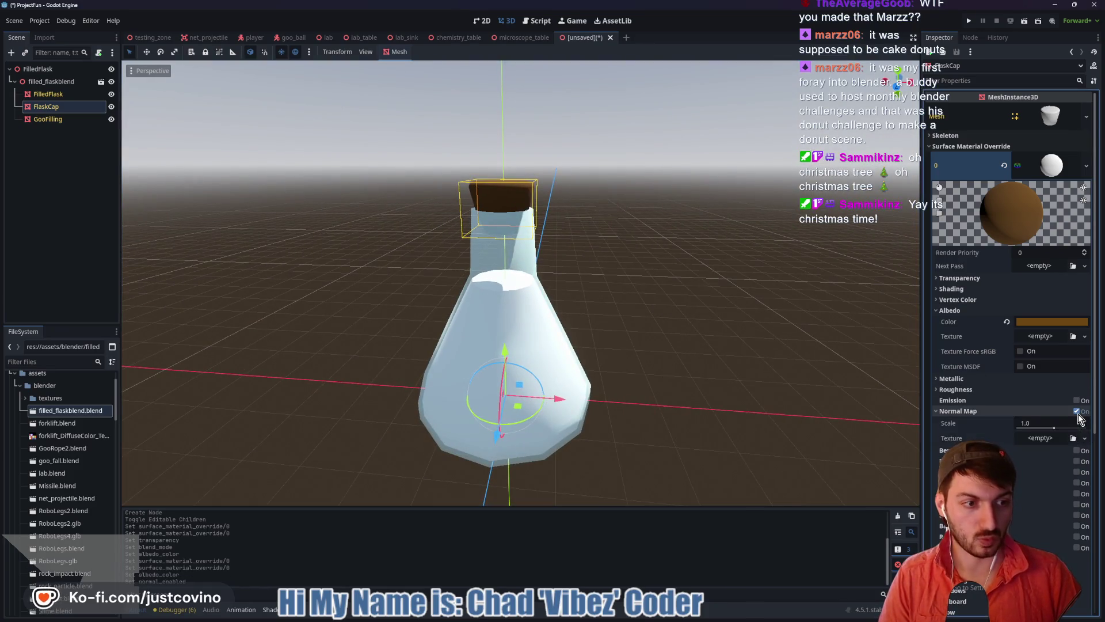
left_click(1052, 438)
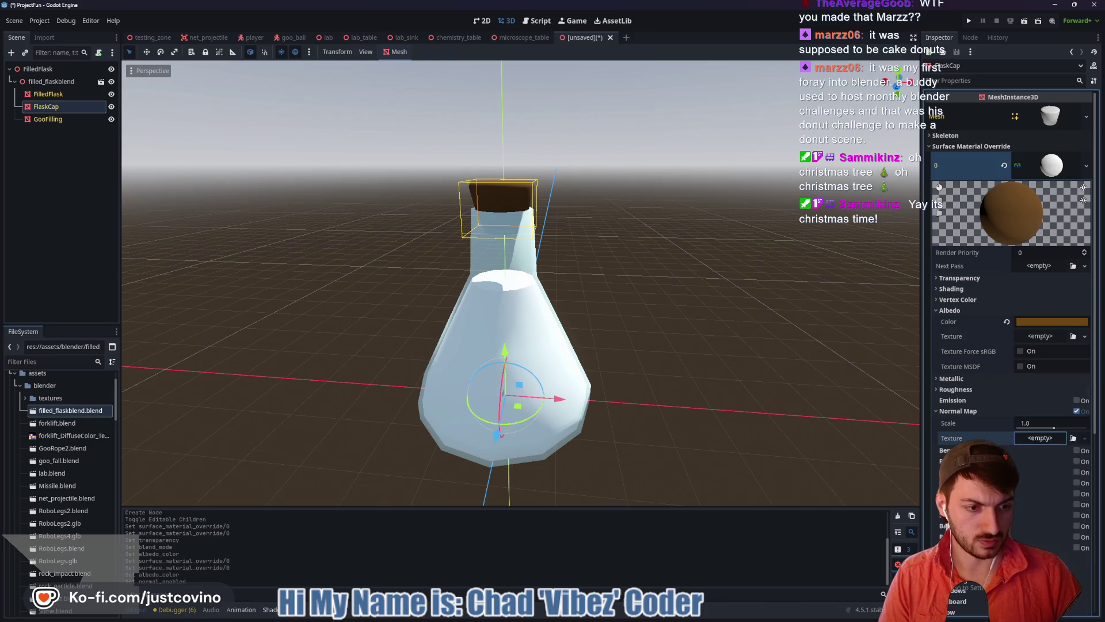
scroll(683, 214, "up", 5)
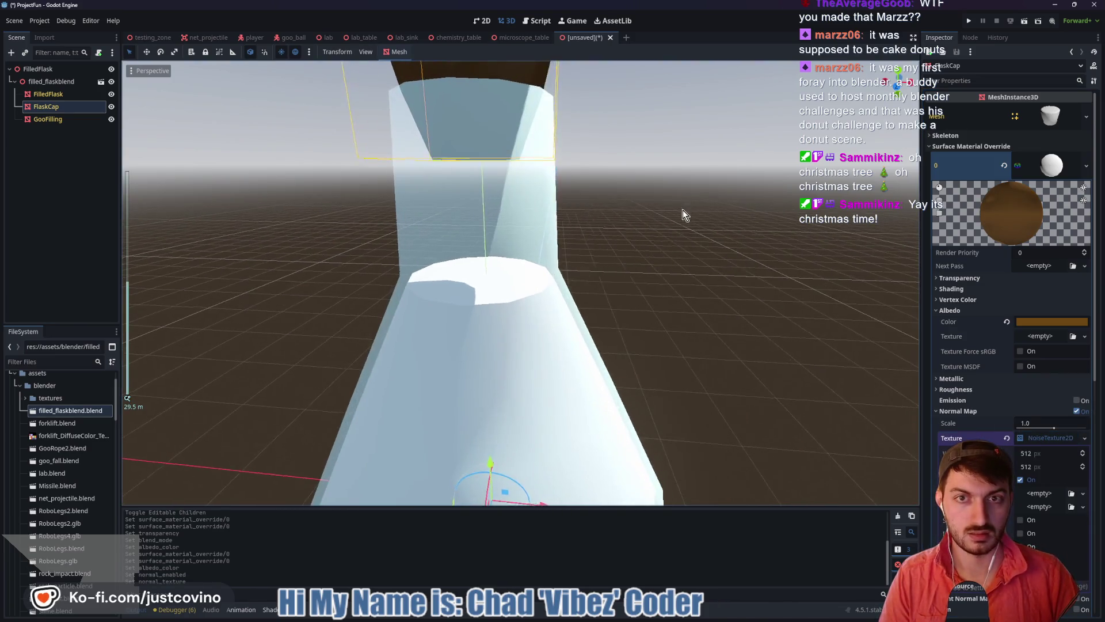
key("f")
scroll(693, 353, "up", 3)
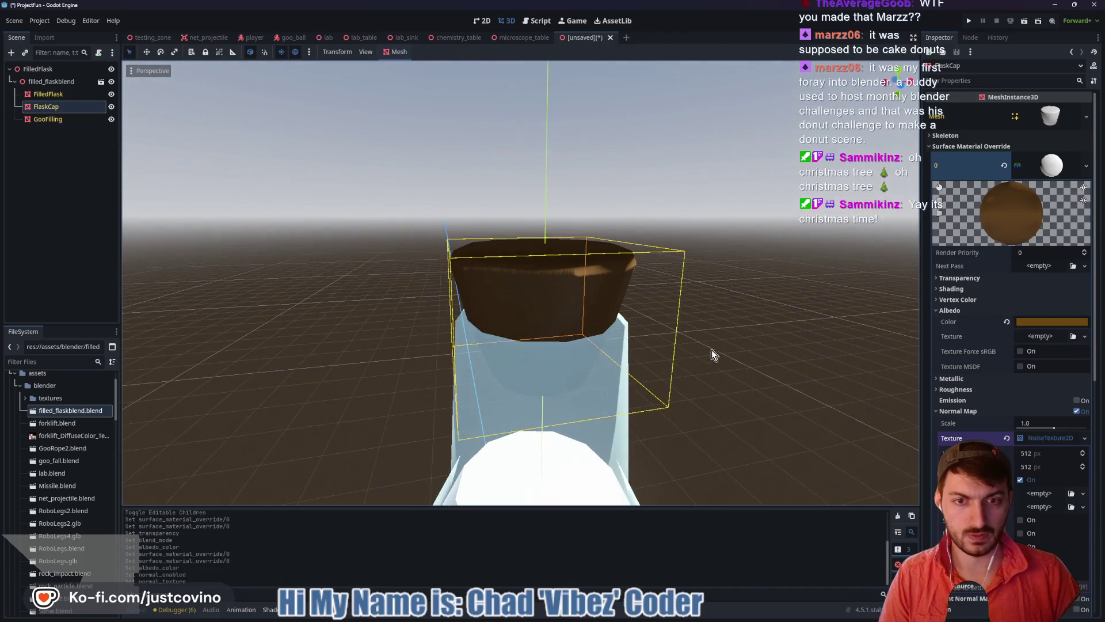
left_click(1039, 494)
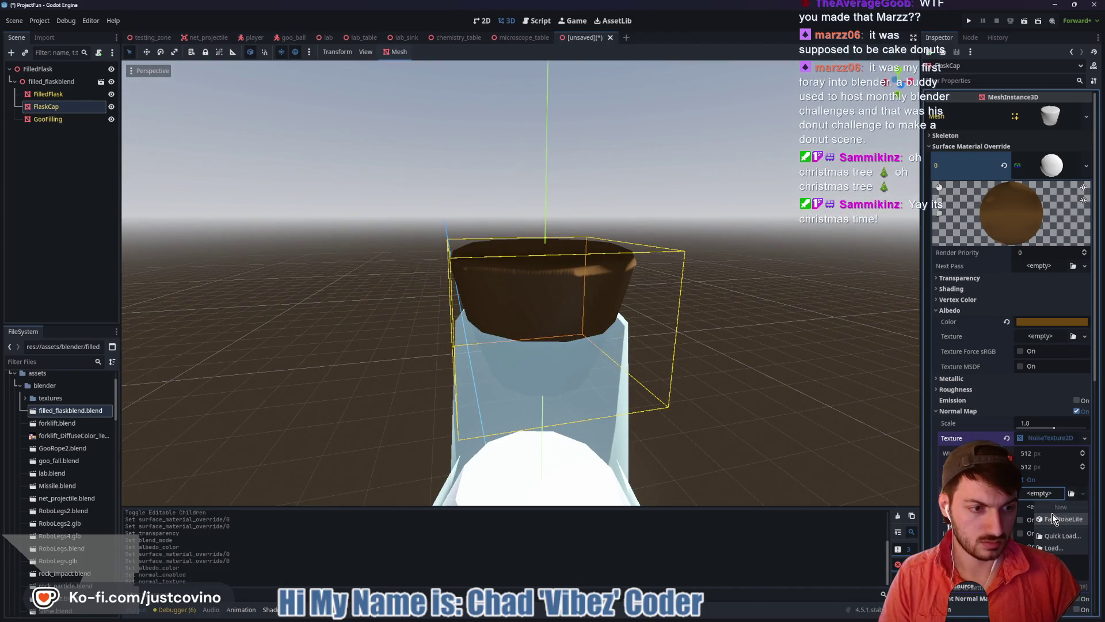
left_click(1052, 518)
Compare Cellular, Value Cubic and Perlin noise, then choose Simplex at 0.0646 frequency
scroll(782, 396, "down", 3)
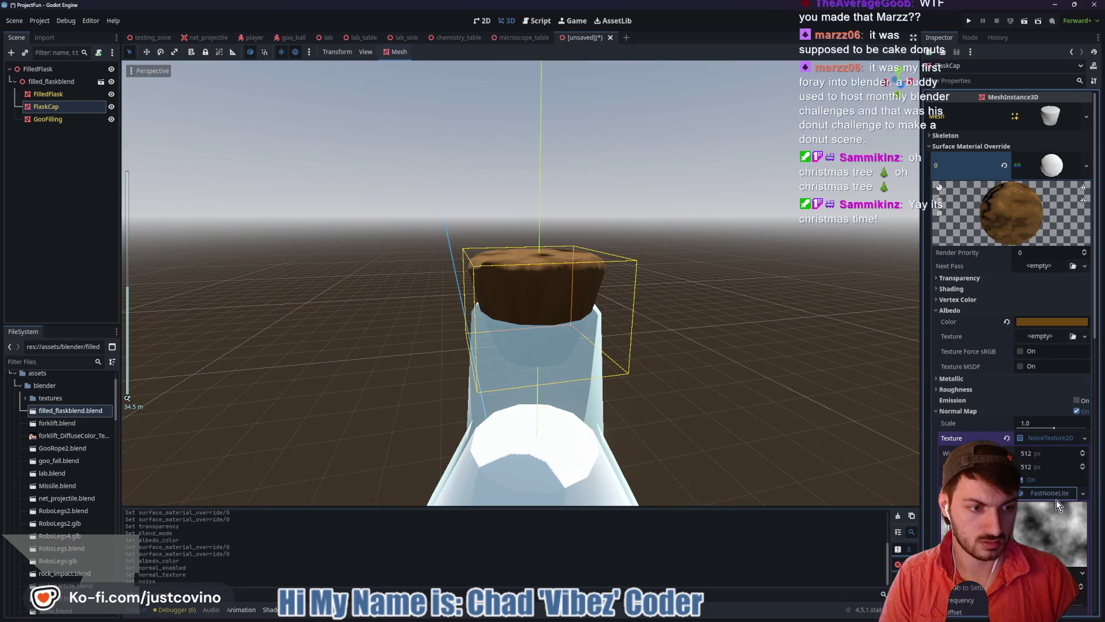
scroll(1056, 499, "down", 3)
left_click(1055, 441)
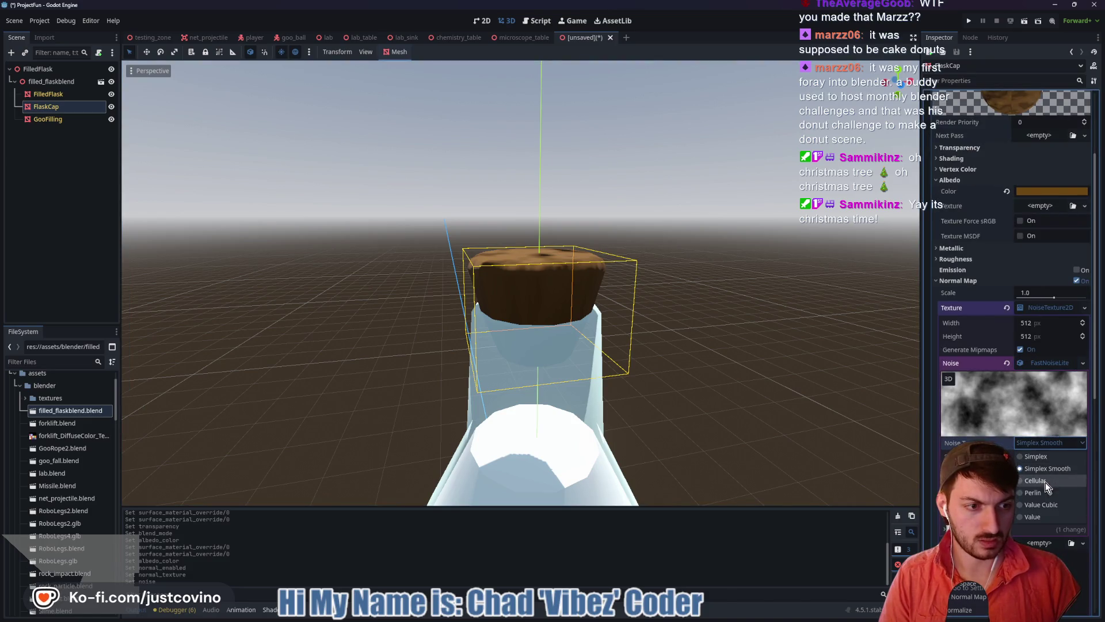
left_click(1045, 481)
left_click(1055, 442)
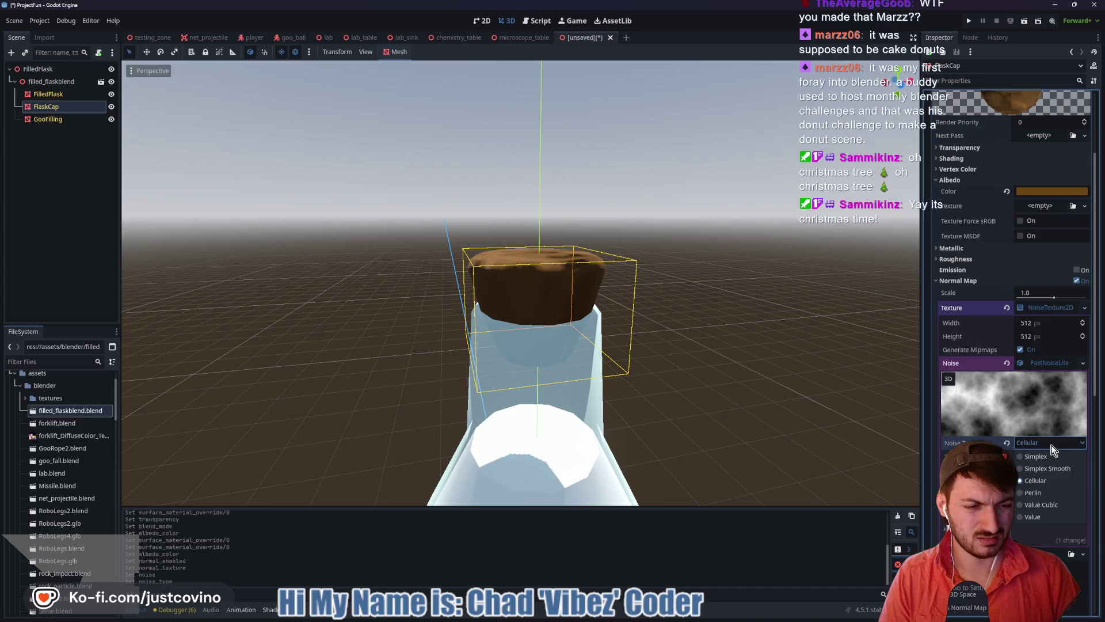
left_click(1049, 509)
left_click(1042, 442)
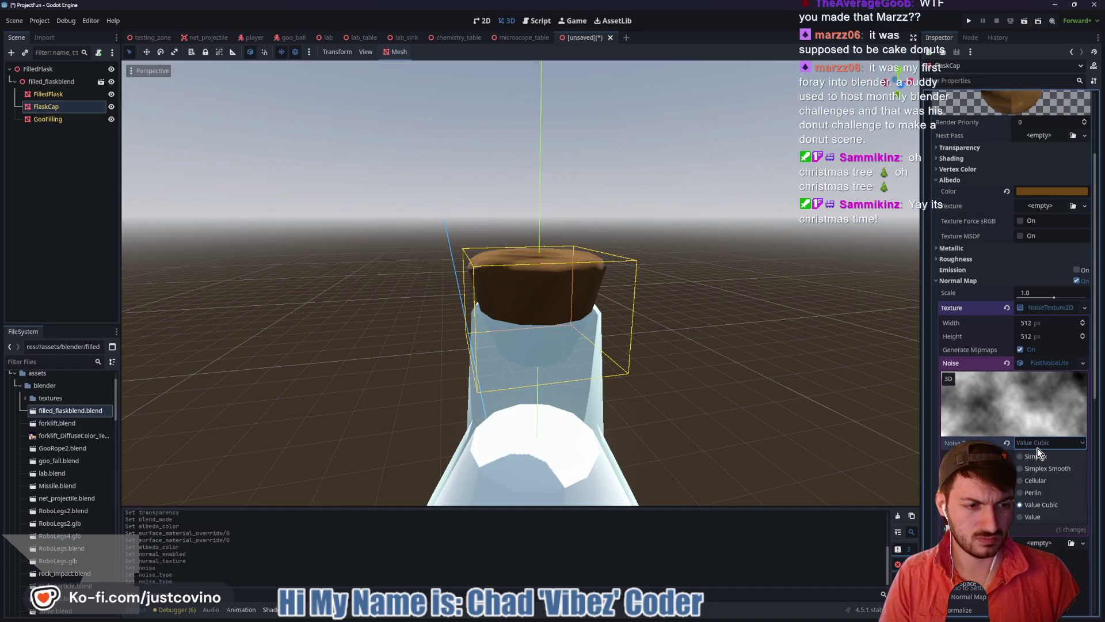
left_click(1041, 492)
left_click(1041, 442)
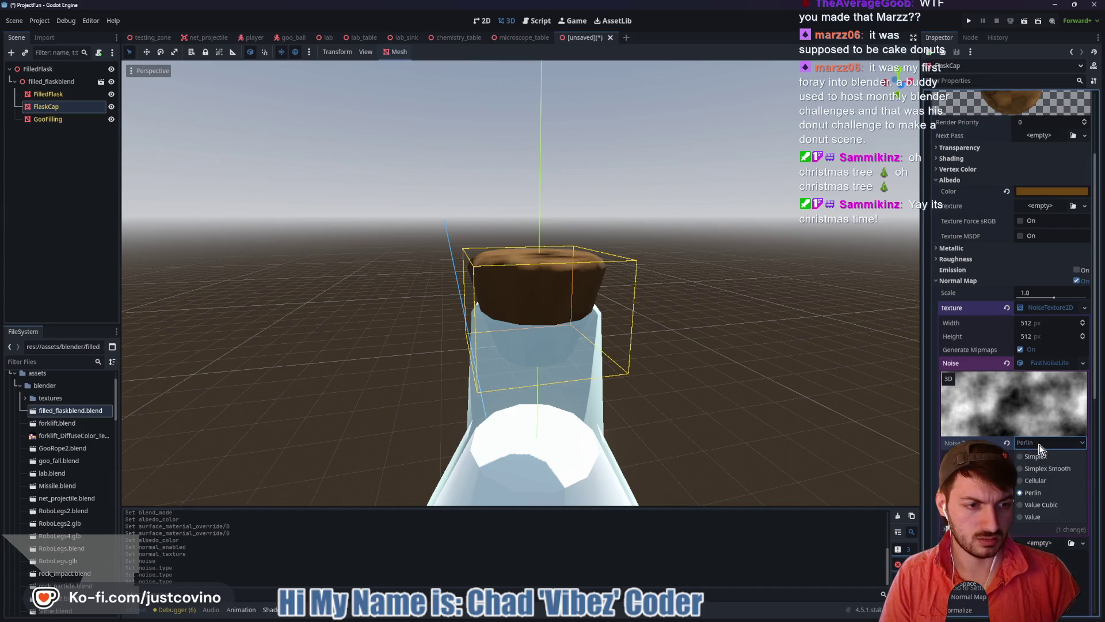
left_click(1049, 461)
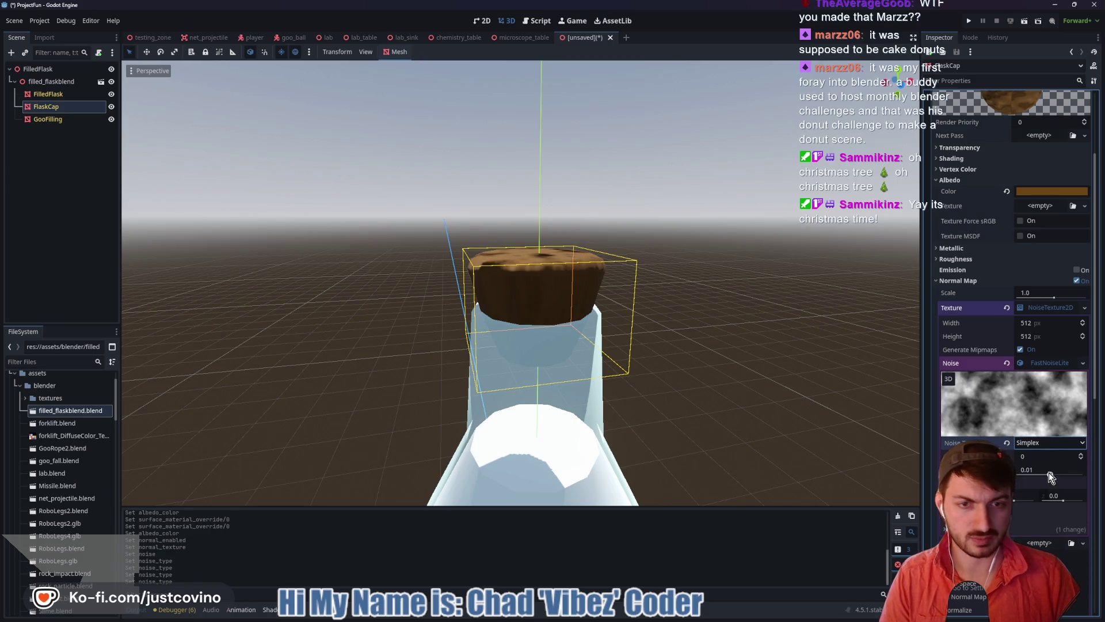
left_click_drag(1061, 475, 1062, 475)
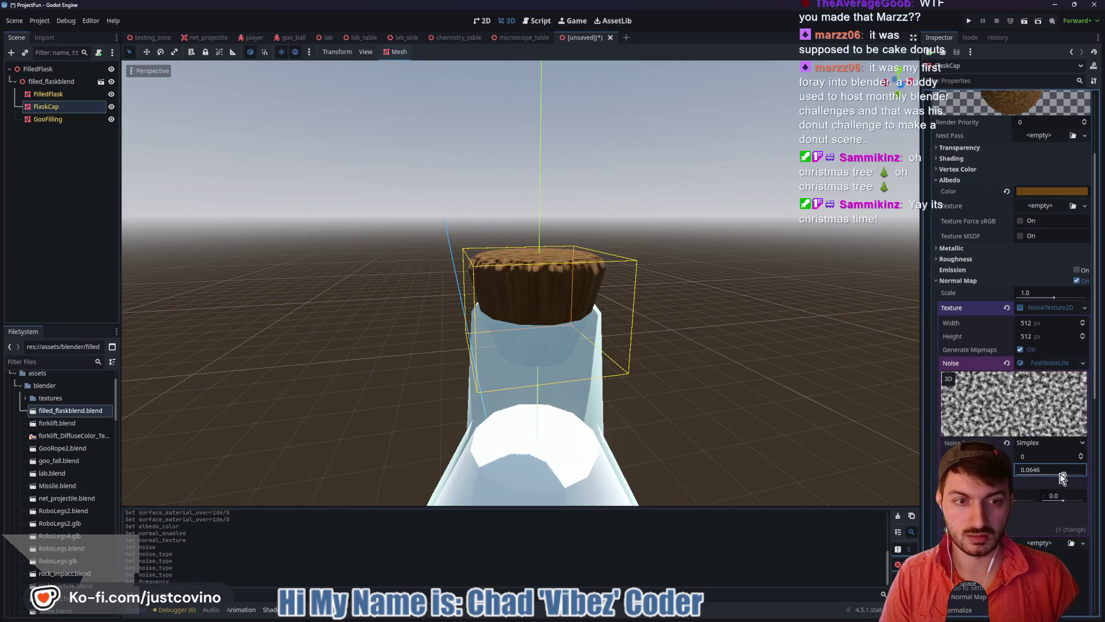
left_click(1031, 362)
Turn on Seamless, In 3D Space and As Normal Map, then retune the frequency
mouse_move(727, 337)
left_mouse_down()
mouse_move(675, 347)
mouse_move(703, 333)
left_mouse_up()
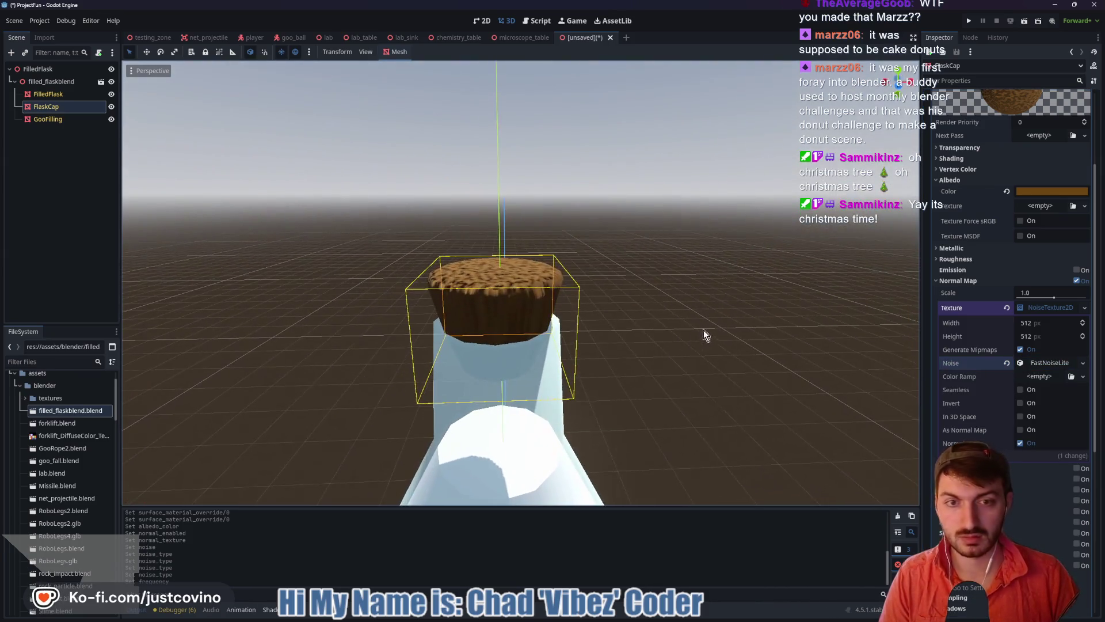
left_click(1021, 389)
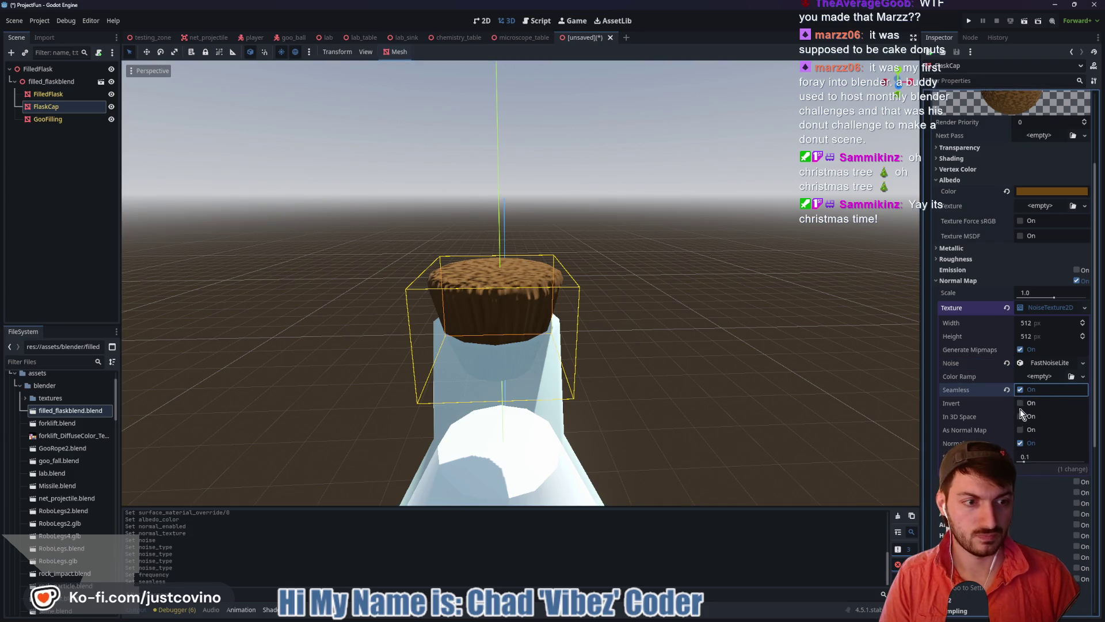
left_click(1020, 415)
left_click(1019, 429)
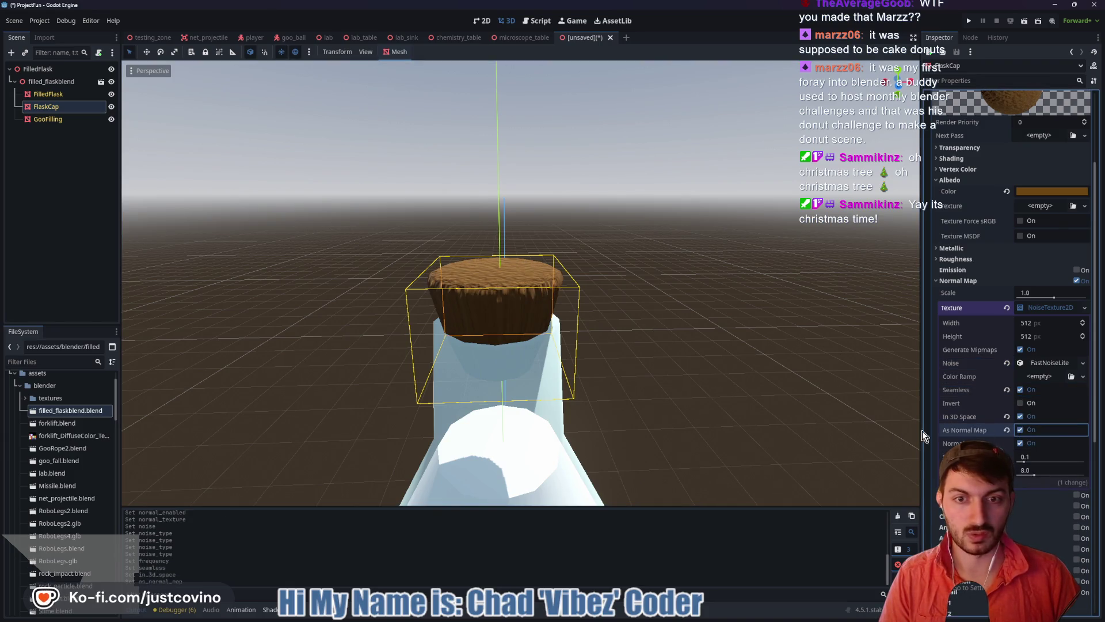
mouse_move(754, 412)
left_mouse_down()
mouse_move(690, 412)
mouse_move(695, 374)
mouse_move(719, 392)
mouse_move(632, 361)
mouse_move(562, 355)
mouse_move(693, 378)
left_mouse_up()
scroll(699, 398, "up", 5)
scroll(692, 397, "down", 4)
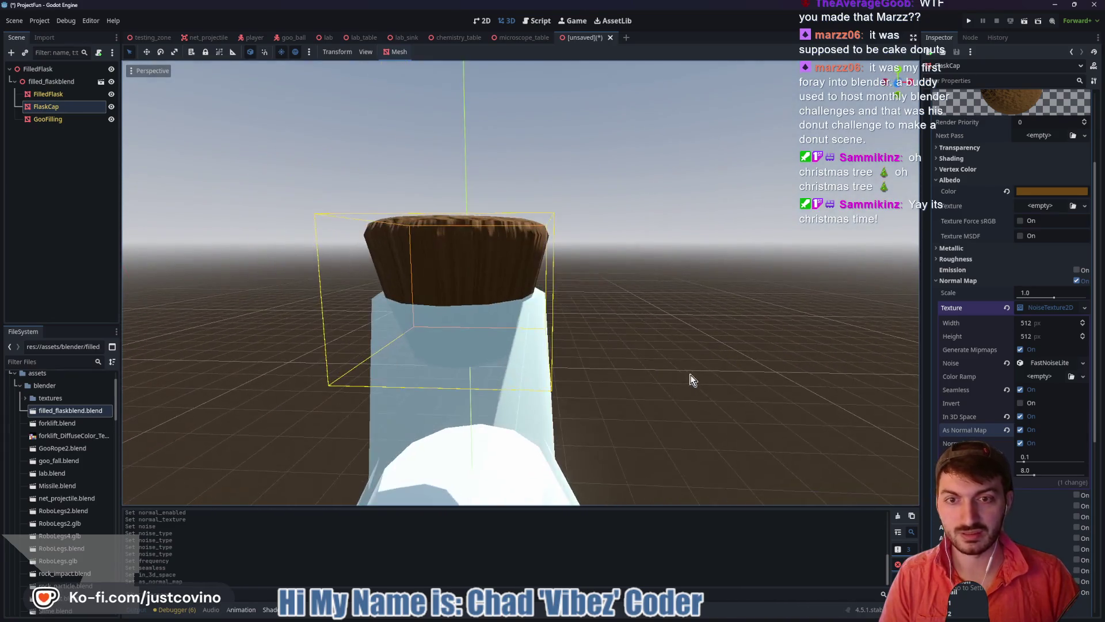
left_click(1042, 368)
mouse_move(1059, 477)
left_mouse_down()
mouse_move(1043, 481)
mouse_move(1060, 478)
left_mouse_up()
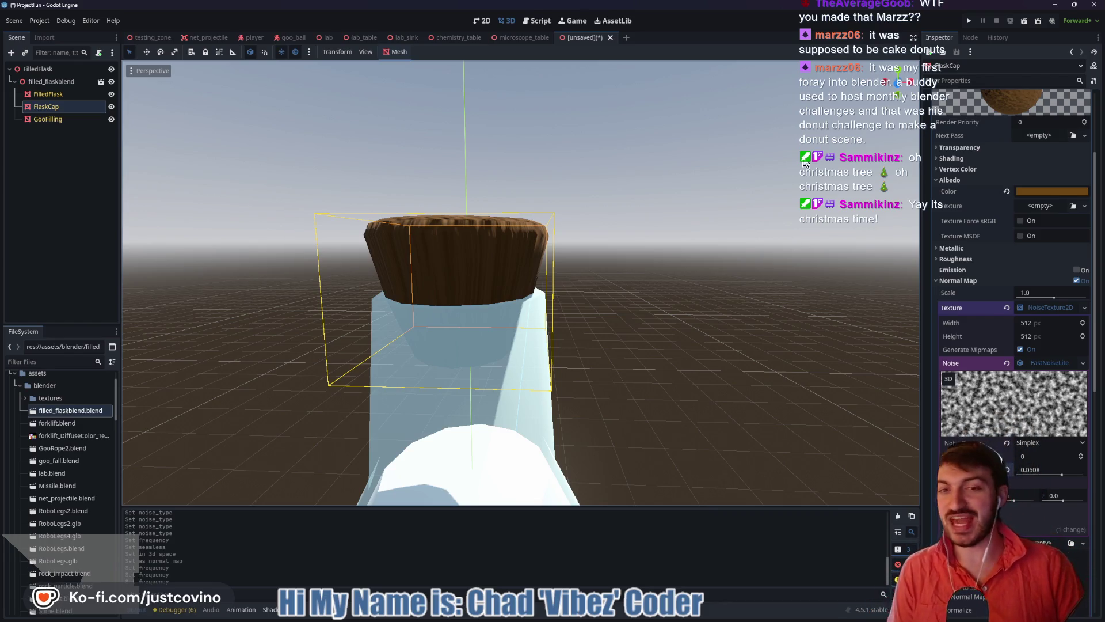
Collapse the cap's NoiseTexture2D settings to view the bumpy brown cork on the cyan flask
left_click(1044, 305)
scroll(633, 348, "down", 5)
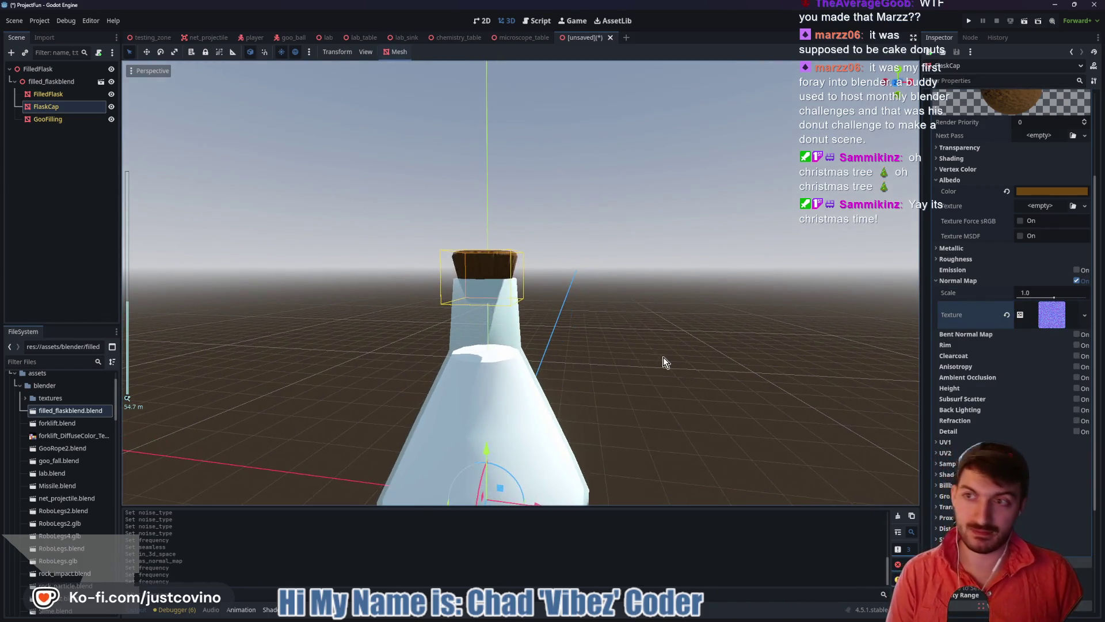
Select the GooFilling mesh and orbit the view to centre the flask
left_click(58, 121)
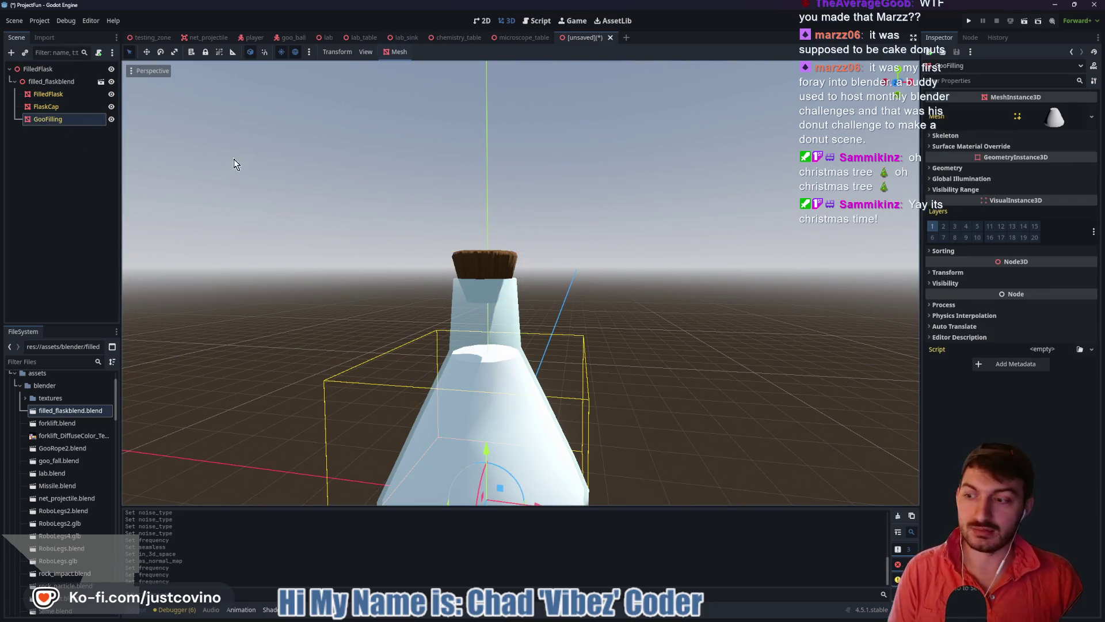
left_click_drag(286, 186, 305, 192)
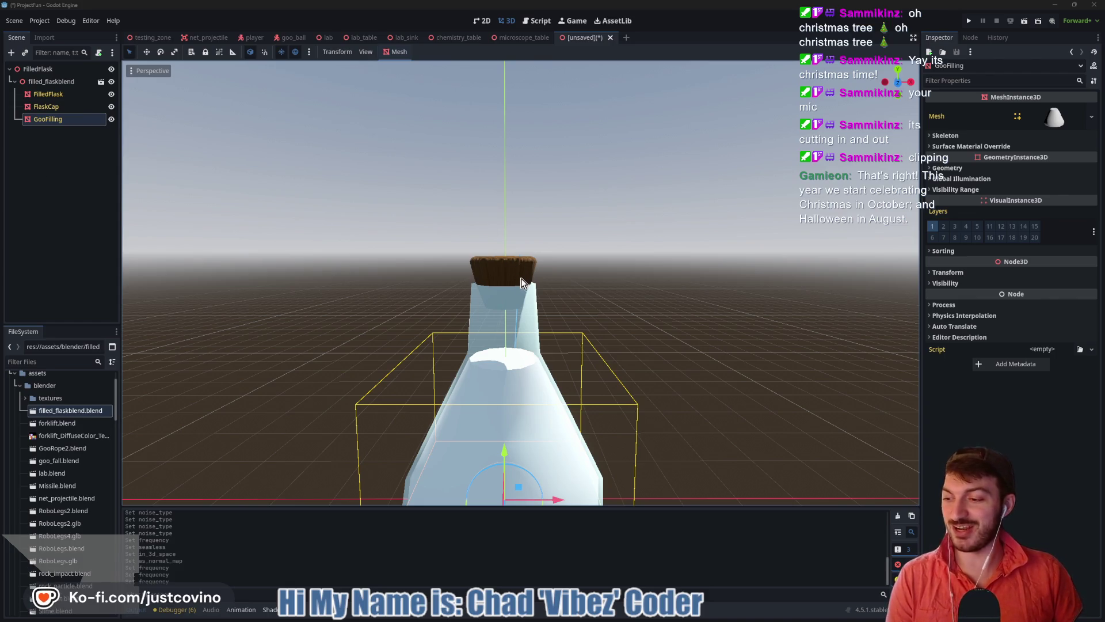
left_click(47, 120)
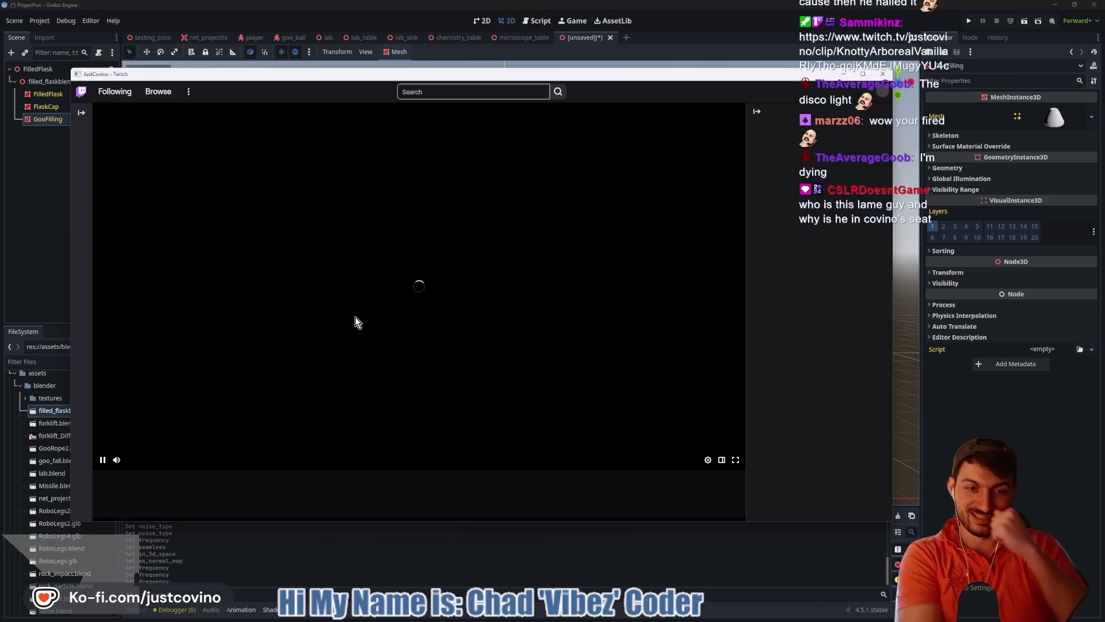
Delete the "mic cutting in and out" clip, dismiss the success notice and close the Twitch window
scroll(354, 317, "down", 4)
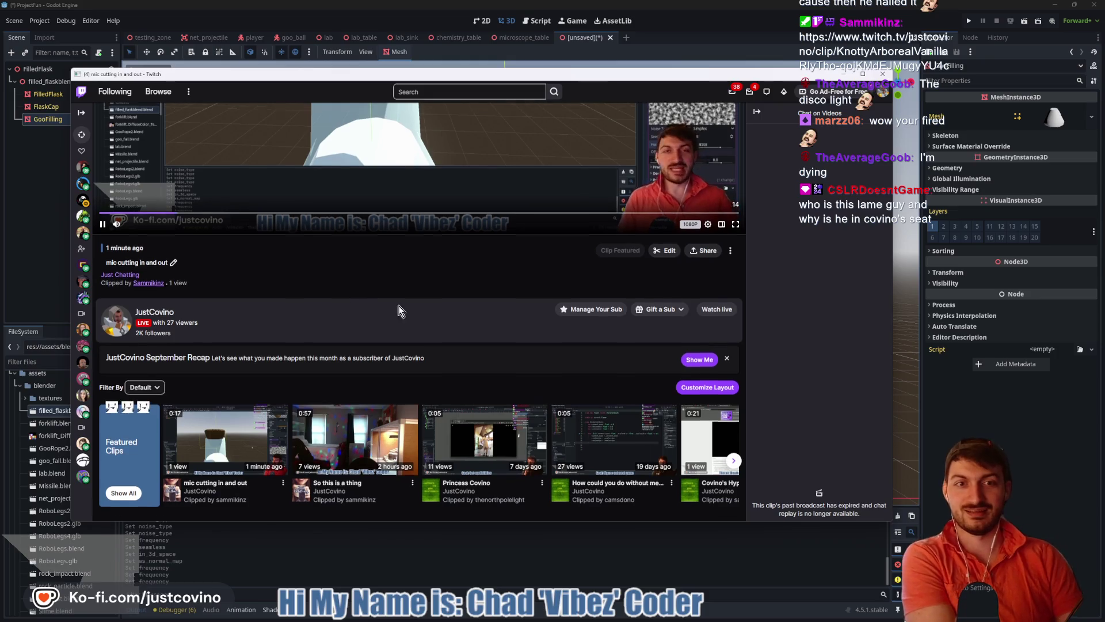
scroll(403, 345, "up", 2)
scroll(535, 404, "up", 1)
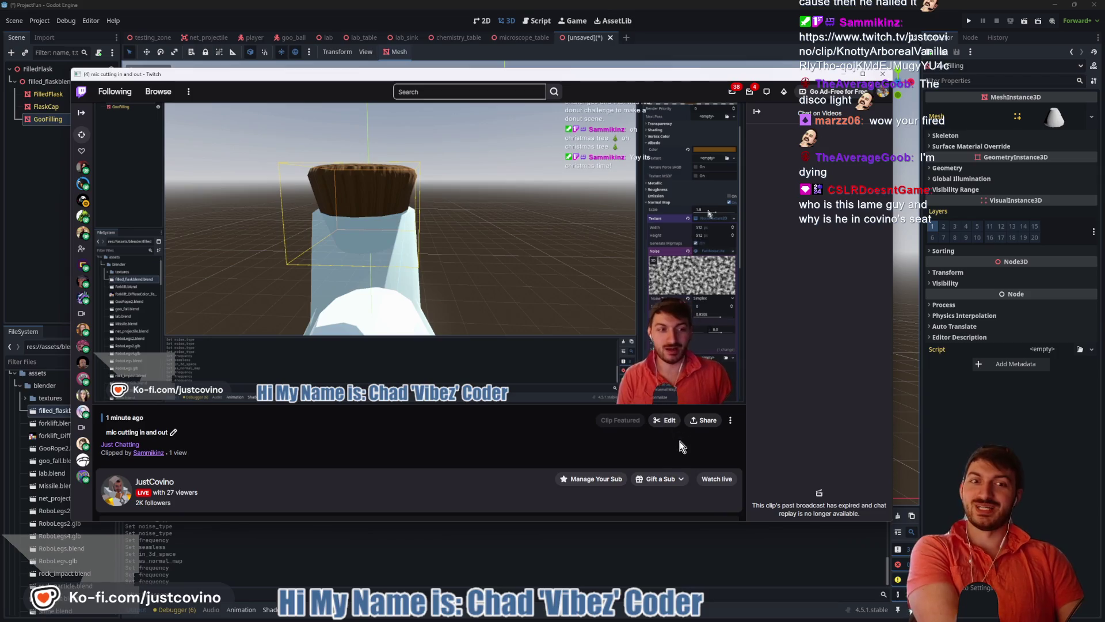
left_click(729, 420)
left_click(467, 439)
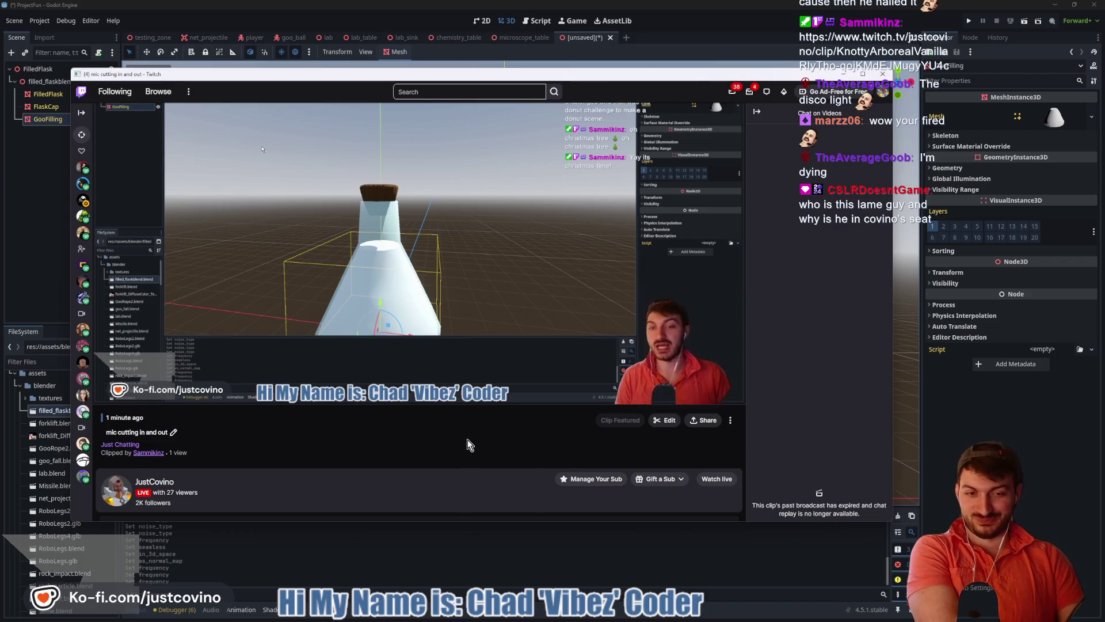
left_click(730, 420)
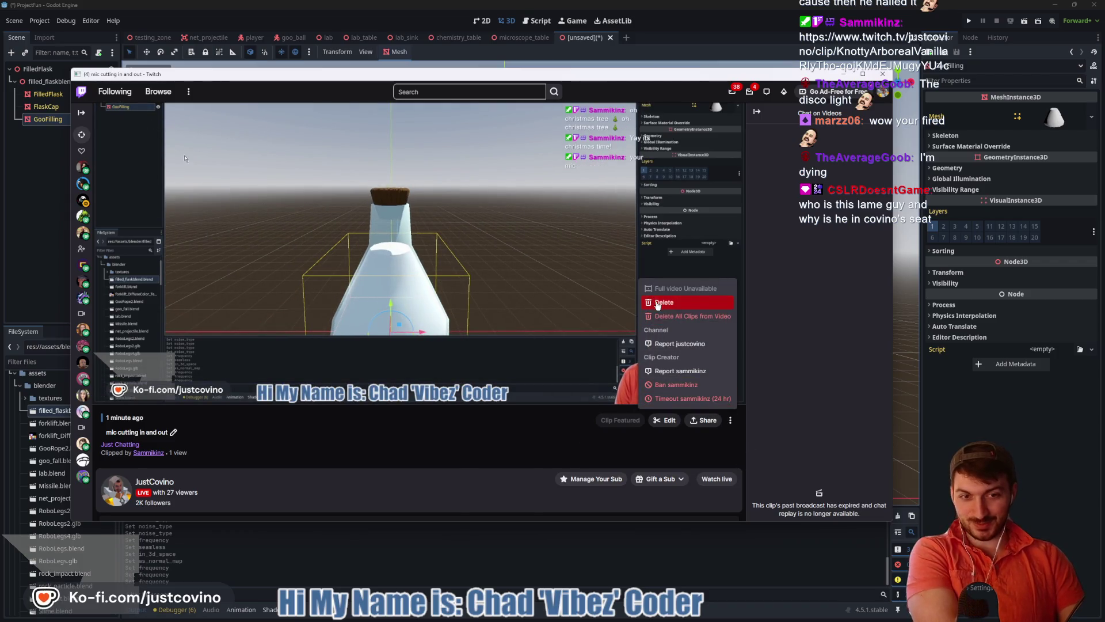
left_click(658, 304)
left_click(498, 336)
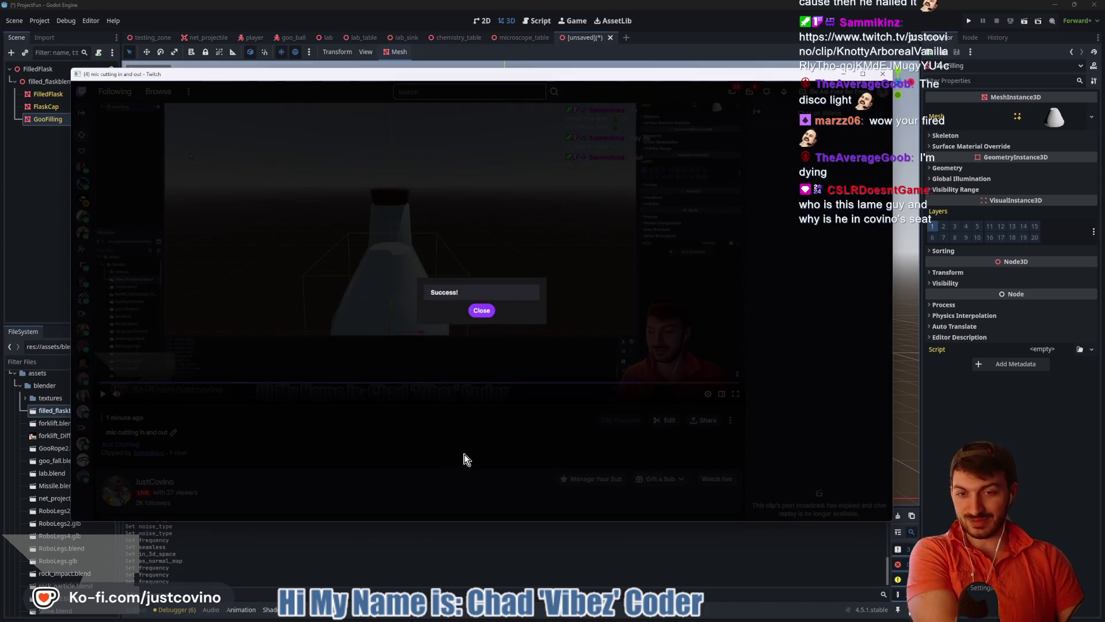
left_click(482, 310)
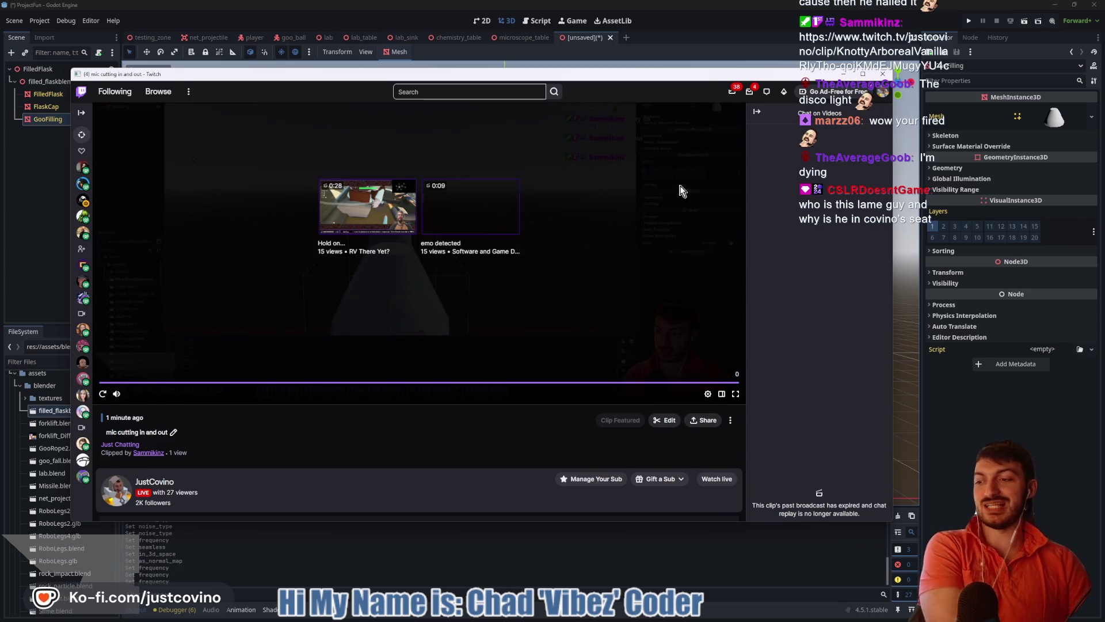
left_click(882, 75)
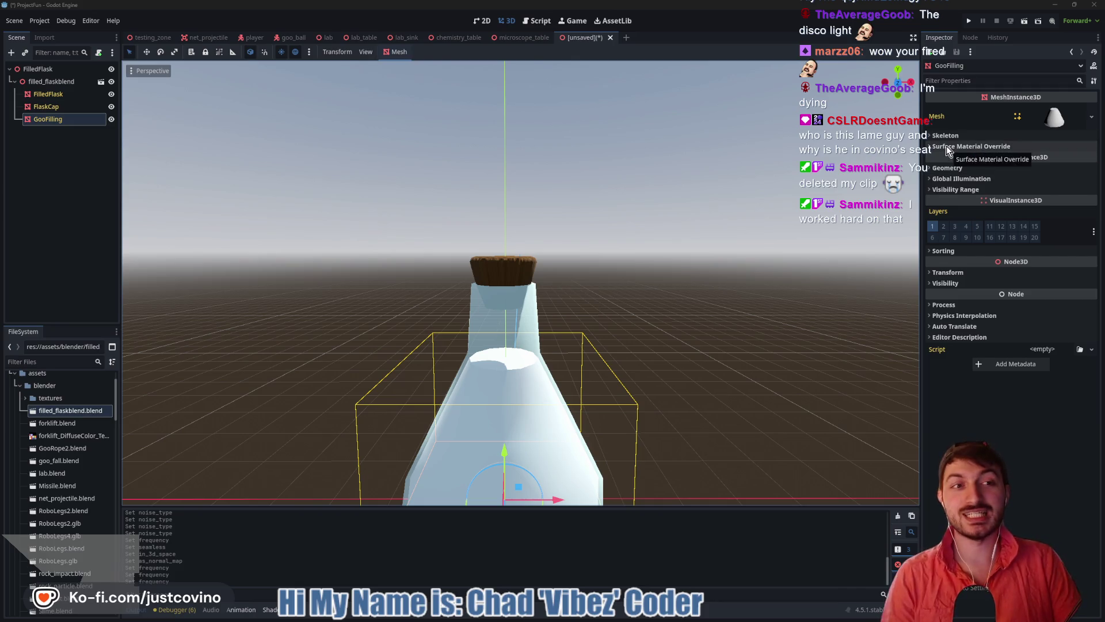
Load the project's existing slime material into GooFilling's Surface Material Override
left_click(972, 146)
left_click(1037, 157)
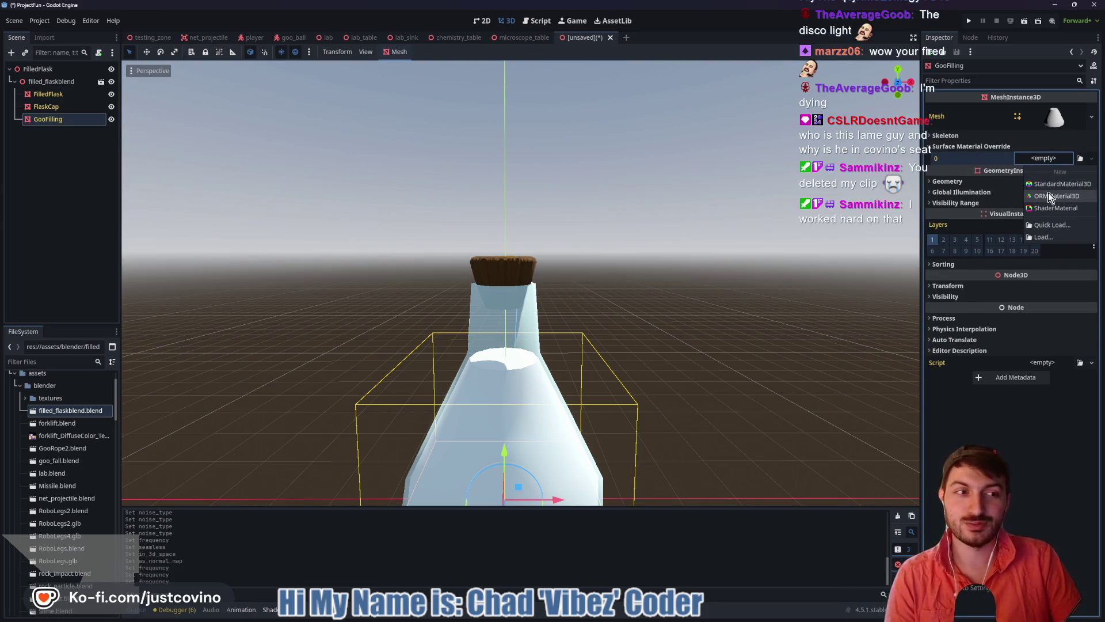
left_click(1048, 226)
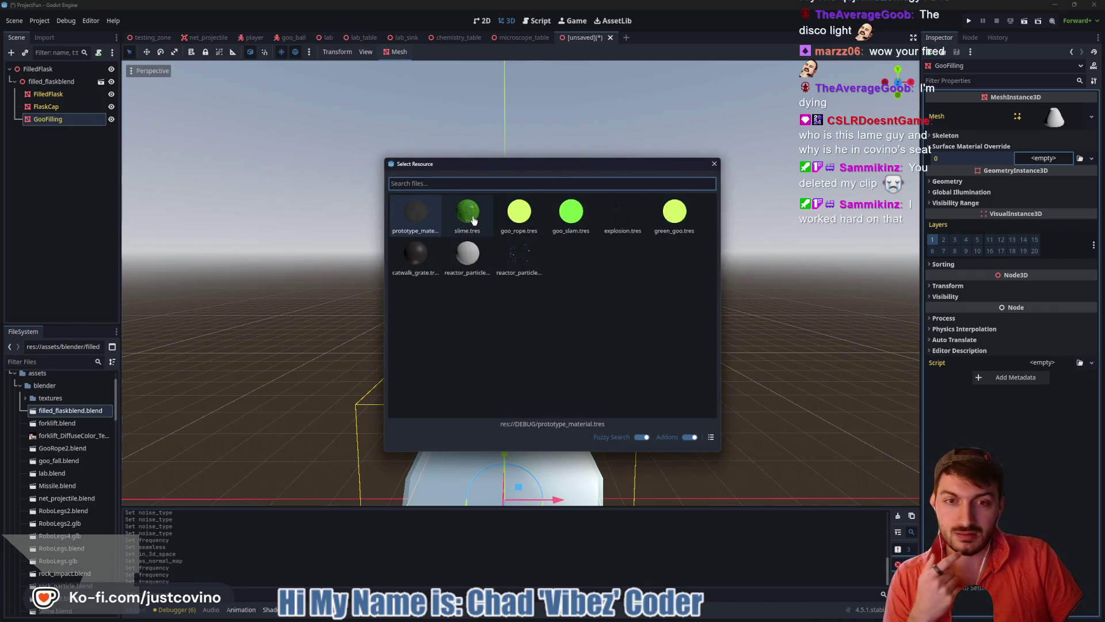
double_click(467, 213)
key("f")
Inspect the slime material's properties, then clear GooFilling's material override
scroll(648, 310, "up", 3)
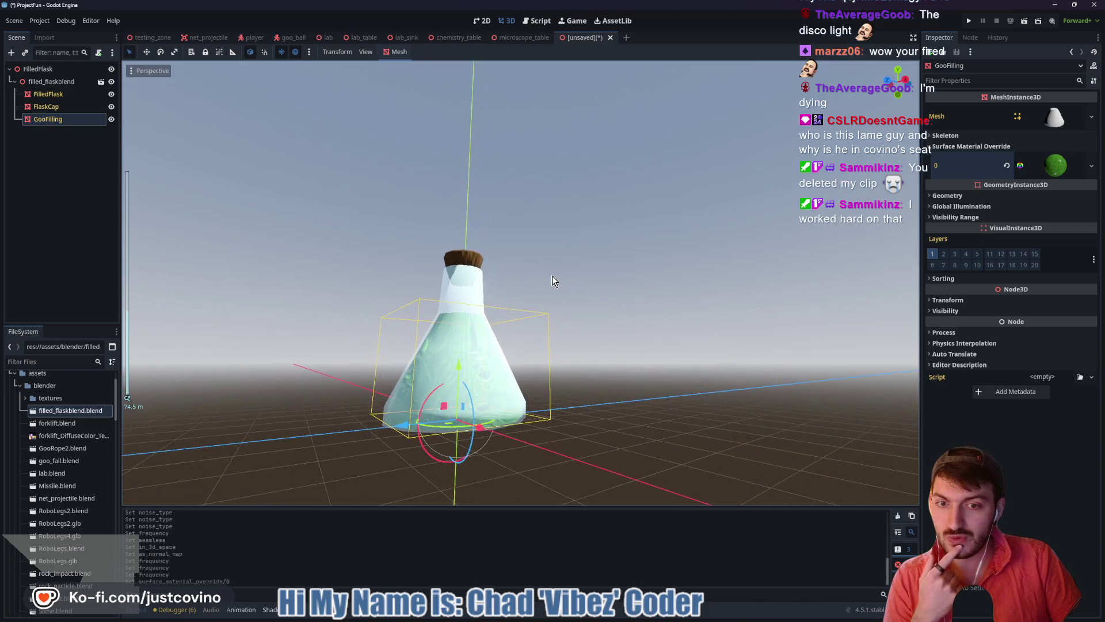
scroll(628, 314, "up", 1)
scroll(626, 312, "up", 3)
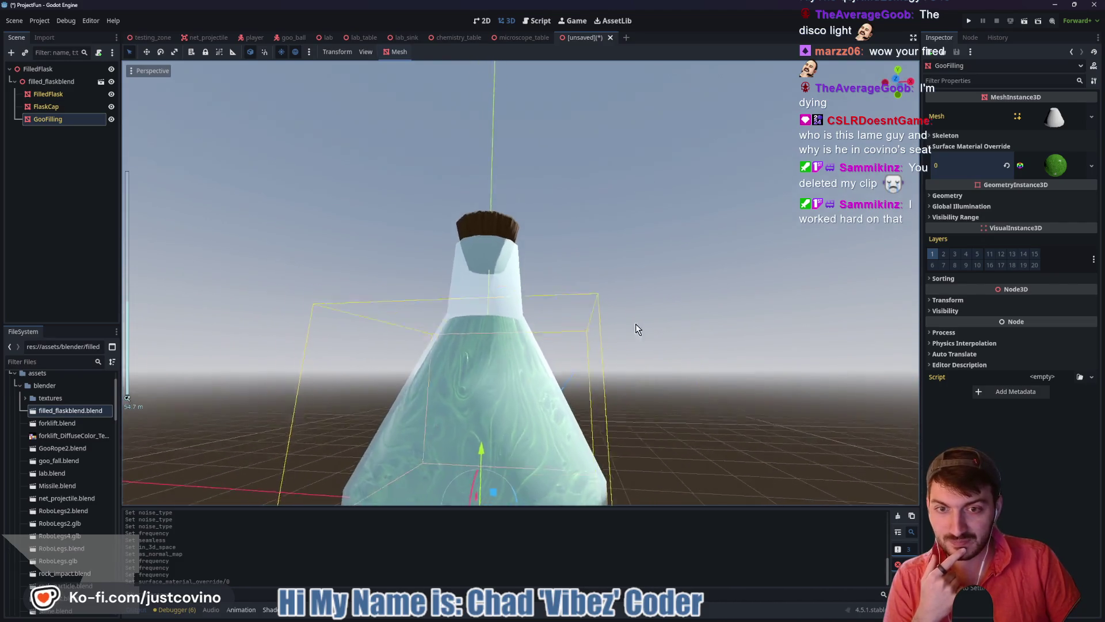
scroll(638, 331, "down", 4)
left_click(1050, 175)
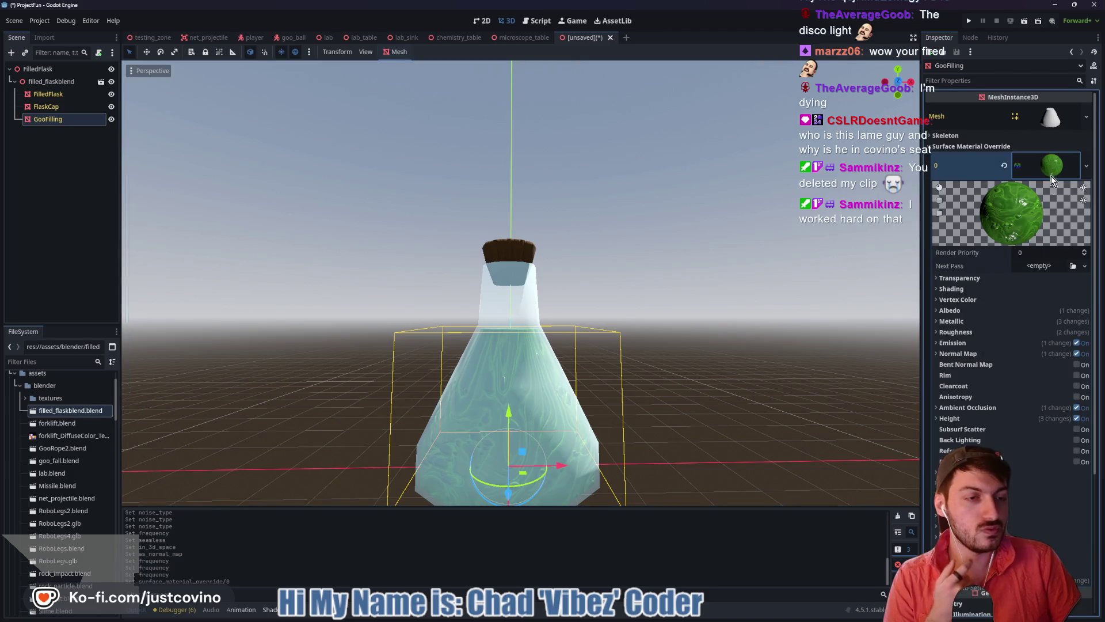
scroll(986, 334, "down", 3)
scroll(1001, 336, "up", 3)
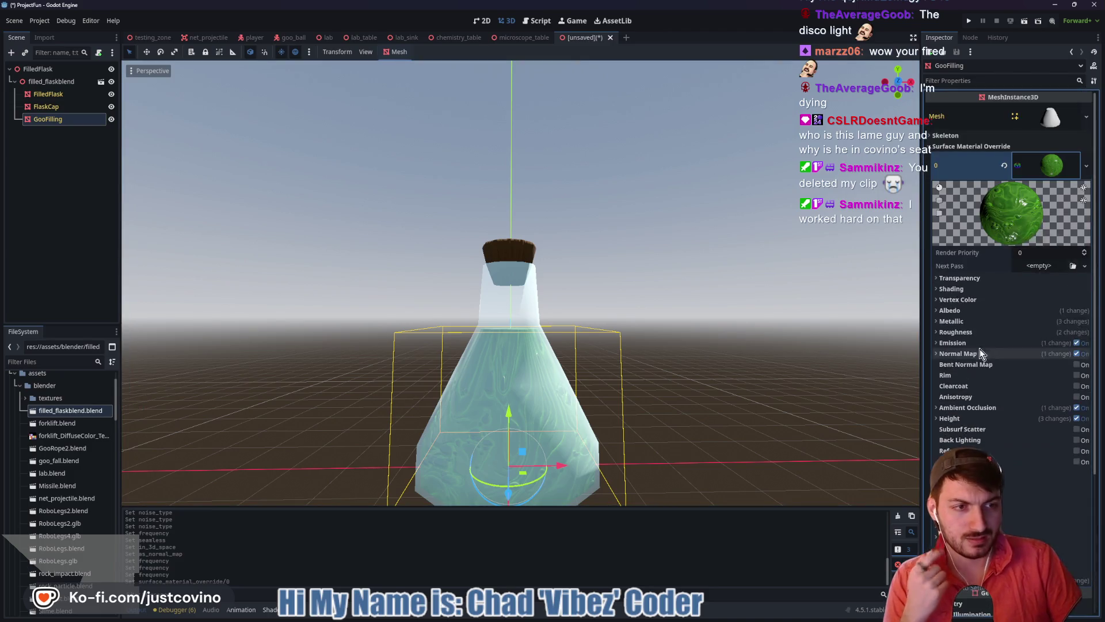
left_click(1005, 167)
Give GooFilling a new ShaderMaterial and Quick Load goo_fall.tres as its shader
left_click(1044, 161)
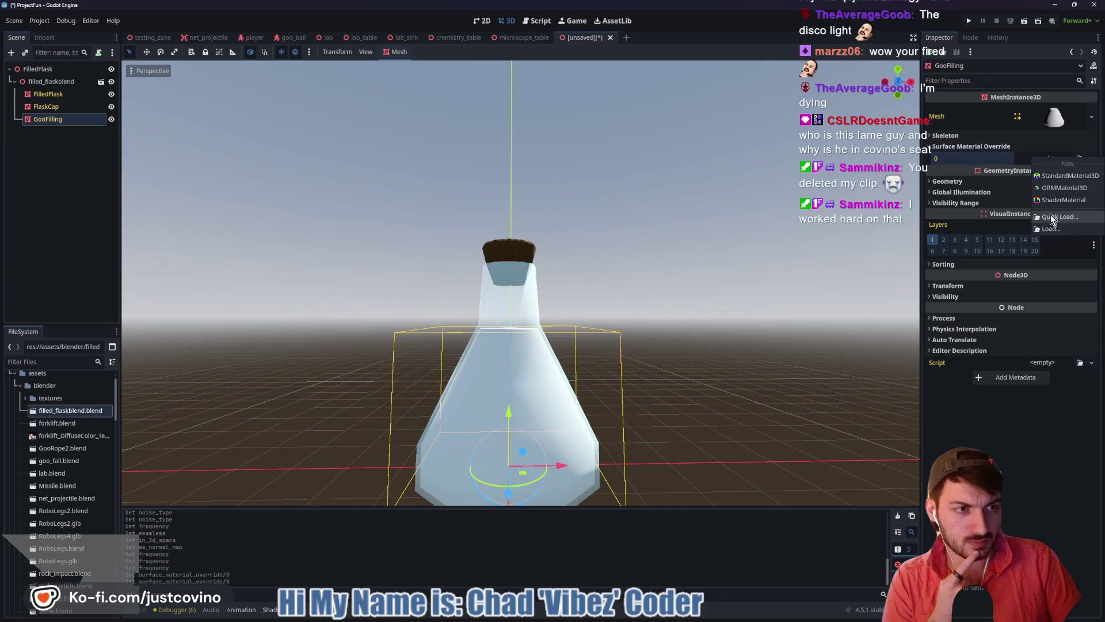
left_click(1056, 227)
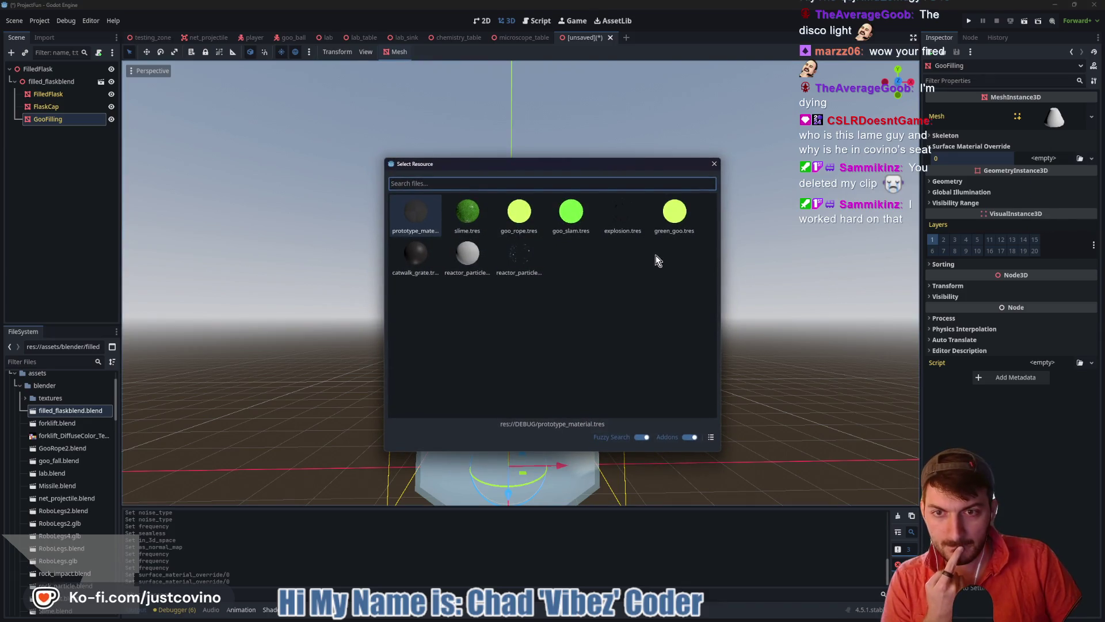
left_click(714, 166)
left_click(1042, 160)
left_click(1056, 176)
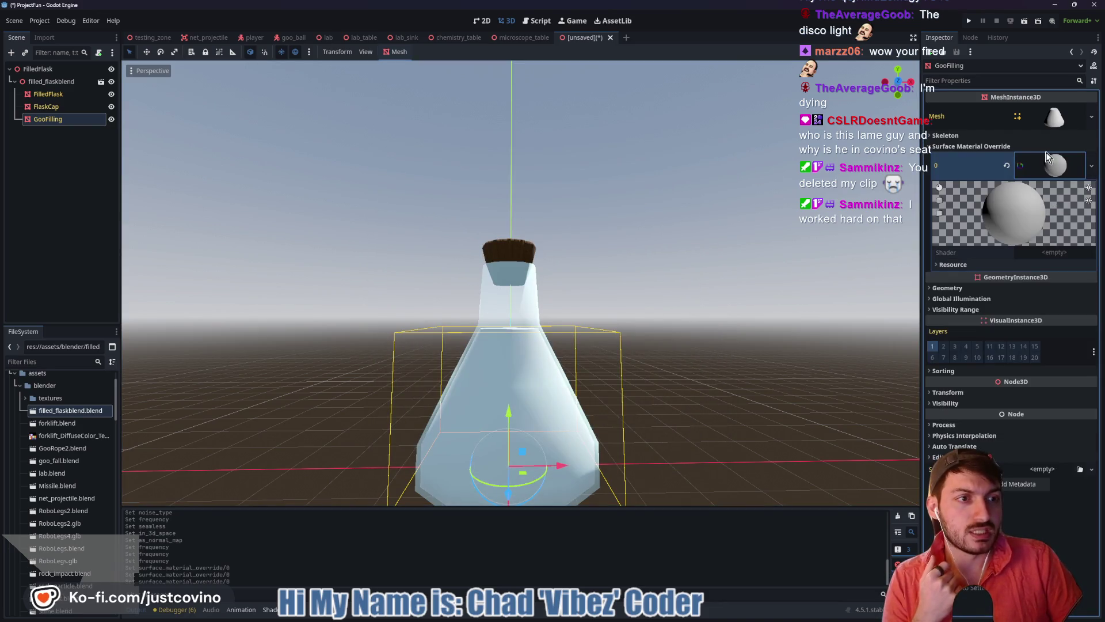
left_click(1045, 167)
left_click(1042, 253)
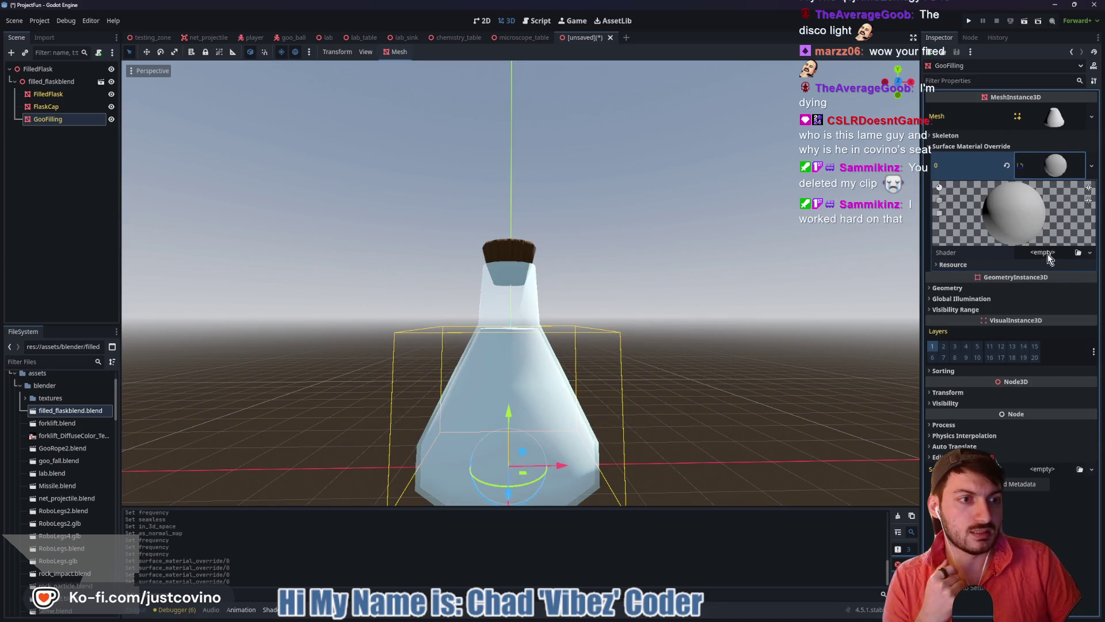
left_click(1041, 253)
left_click(1066, 275)
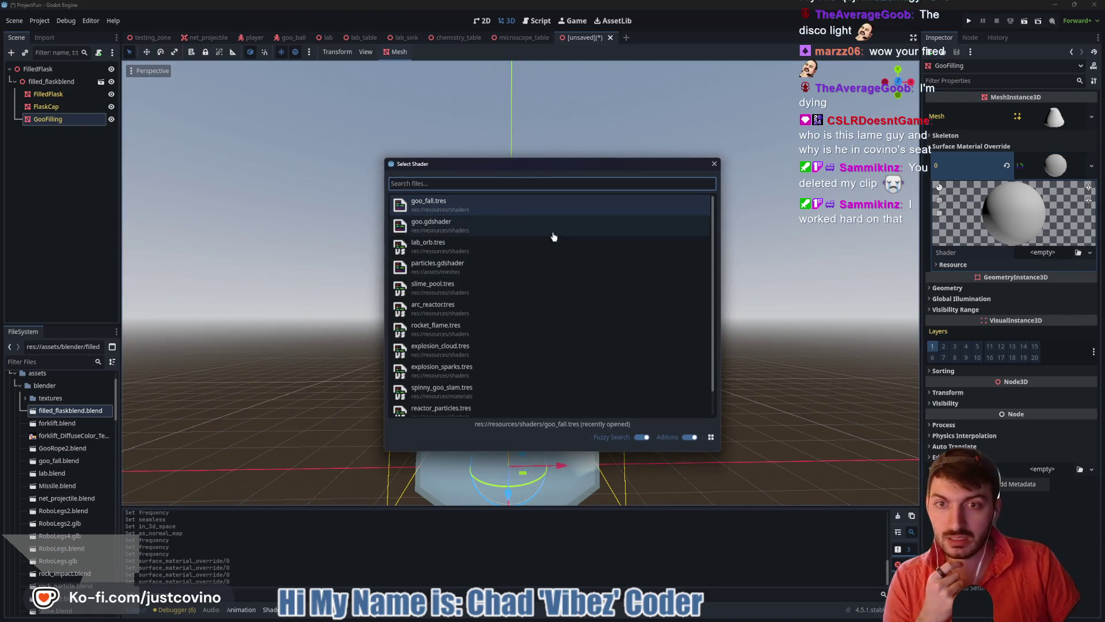
left_click(483, 209)
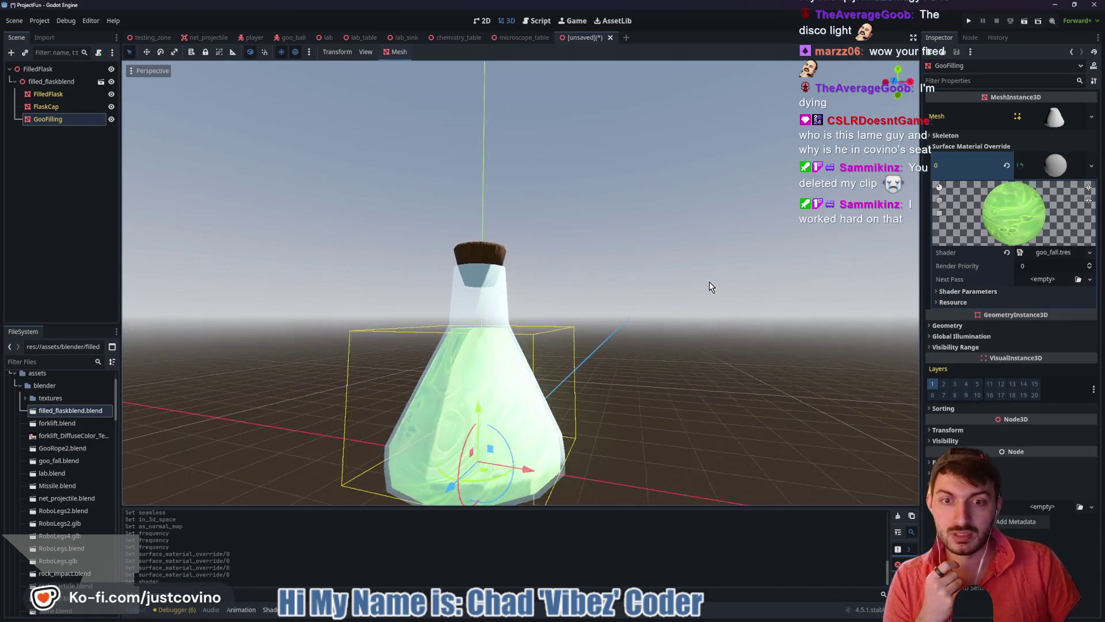
Expand Shader Parameters, set Scale, and set Rotation Speed to 0.025 on x and y
left_click(960, 292)
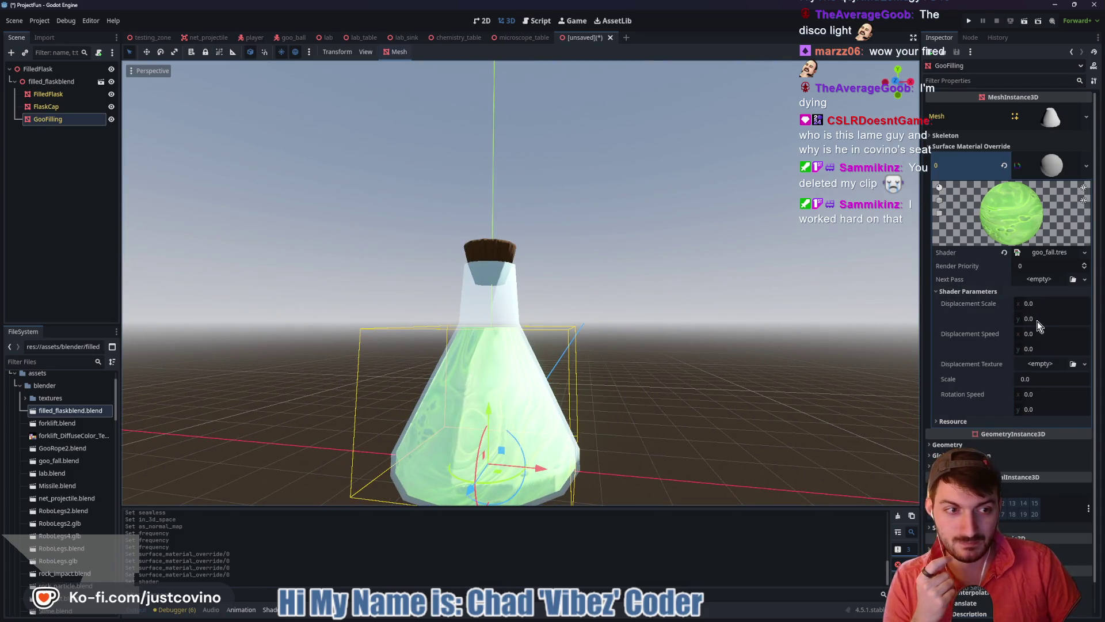
left_click(1030, 379)
type("0.025")
key("Return")
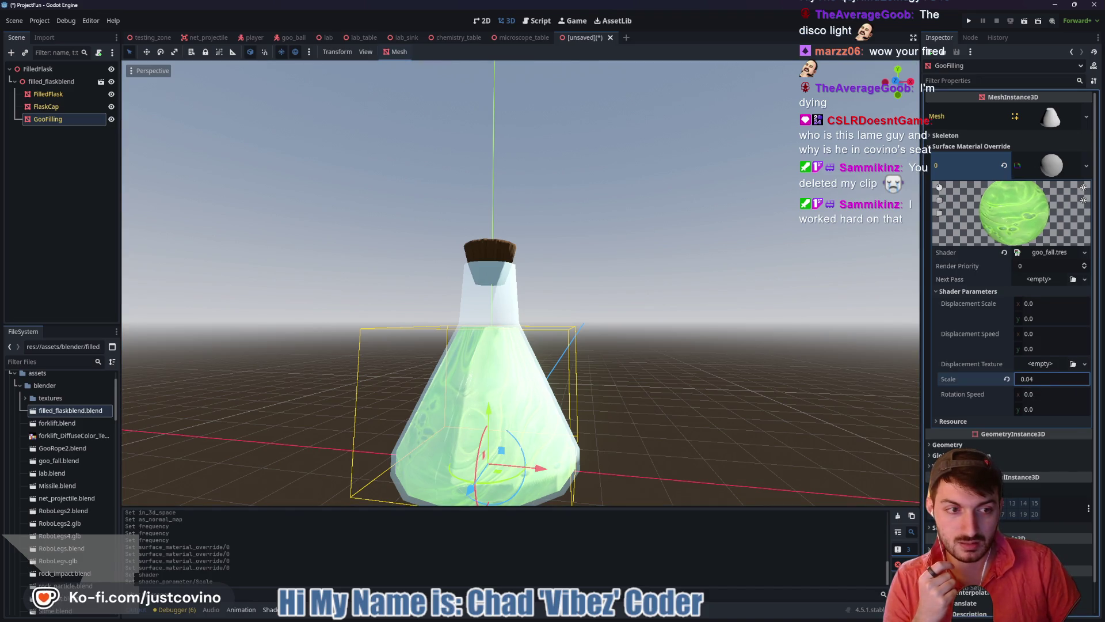
left_click(1035, 394)
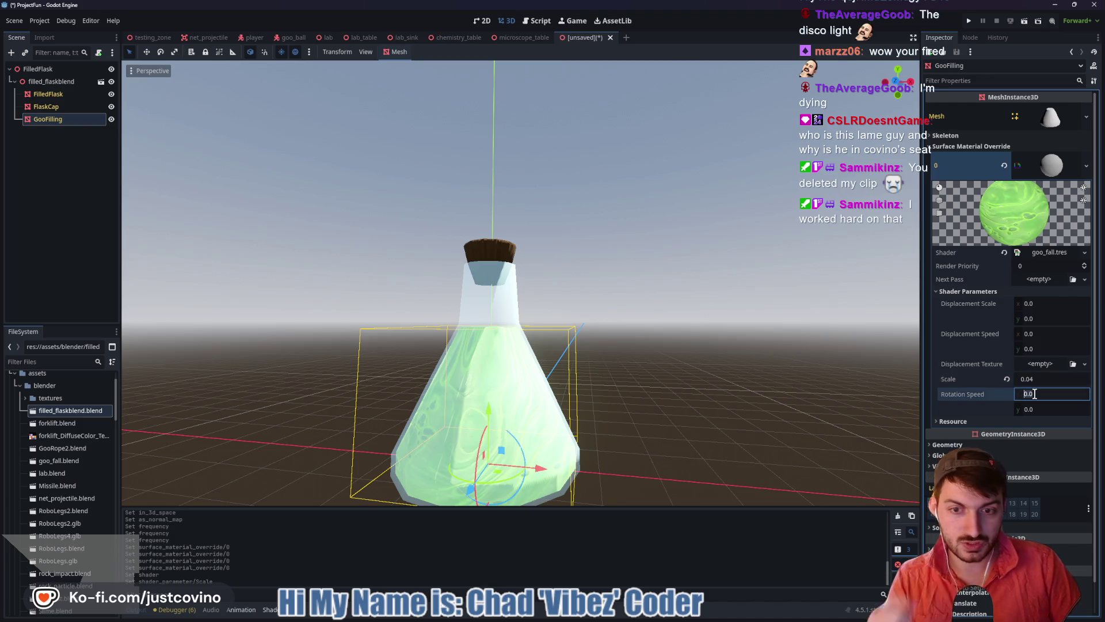
type("0.02")
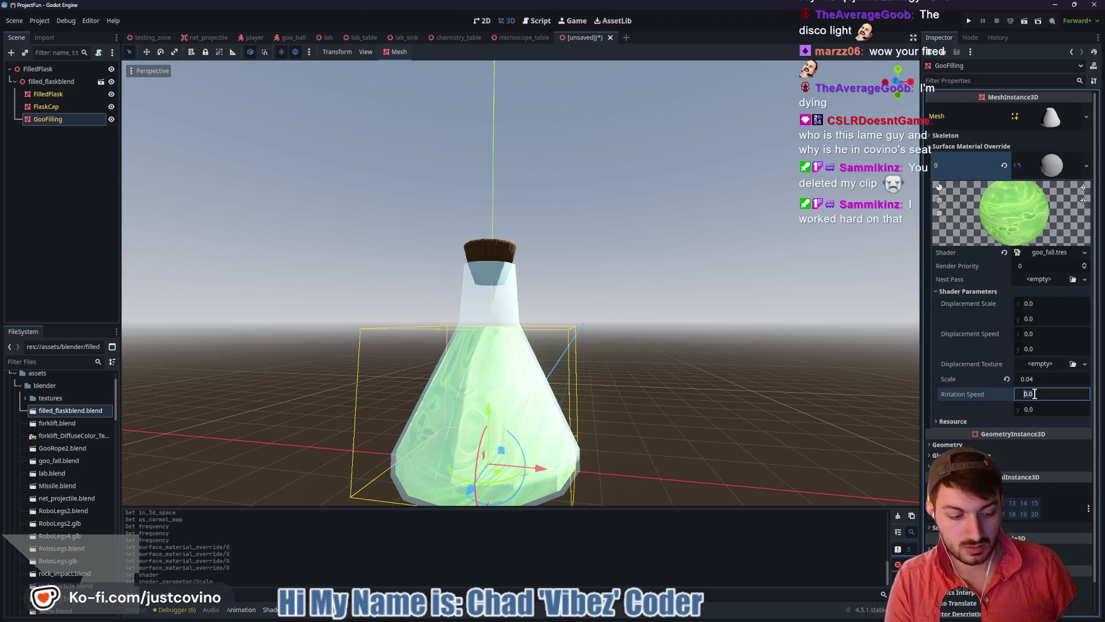
type("5")
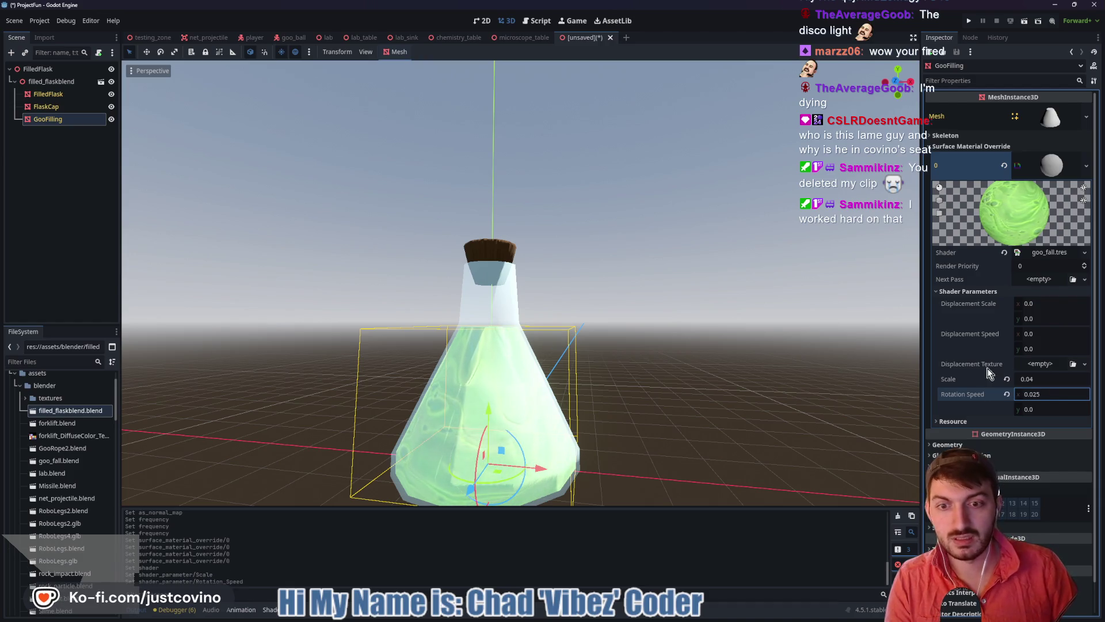
left_click(1039, 407)
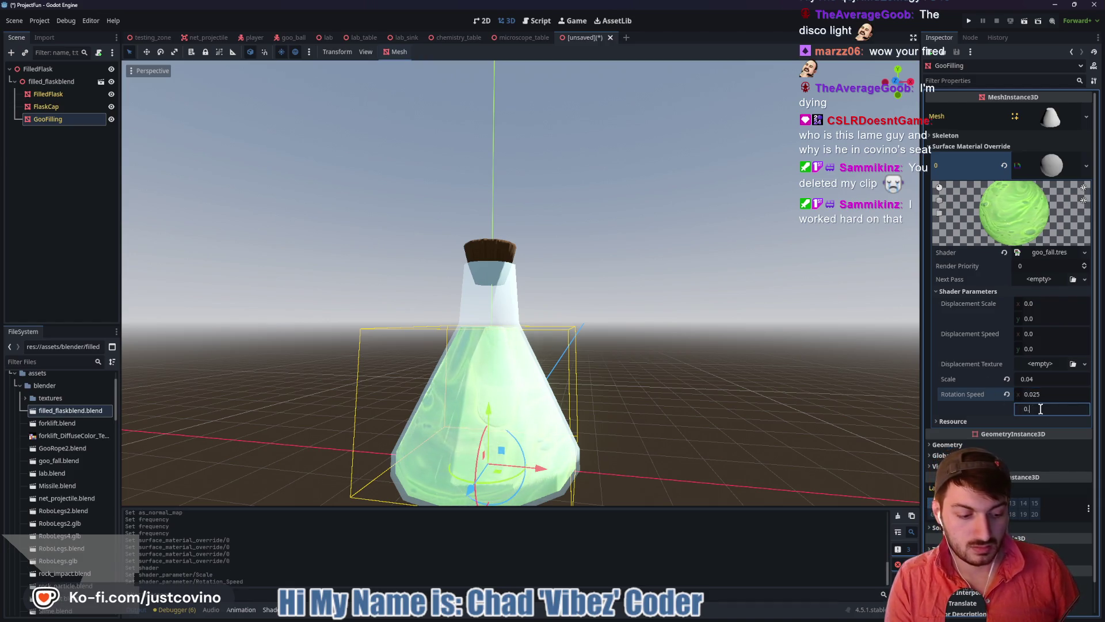
type("025")
key("Return")
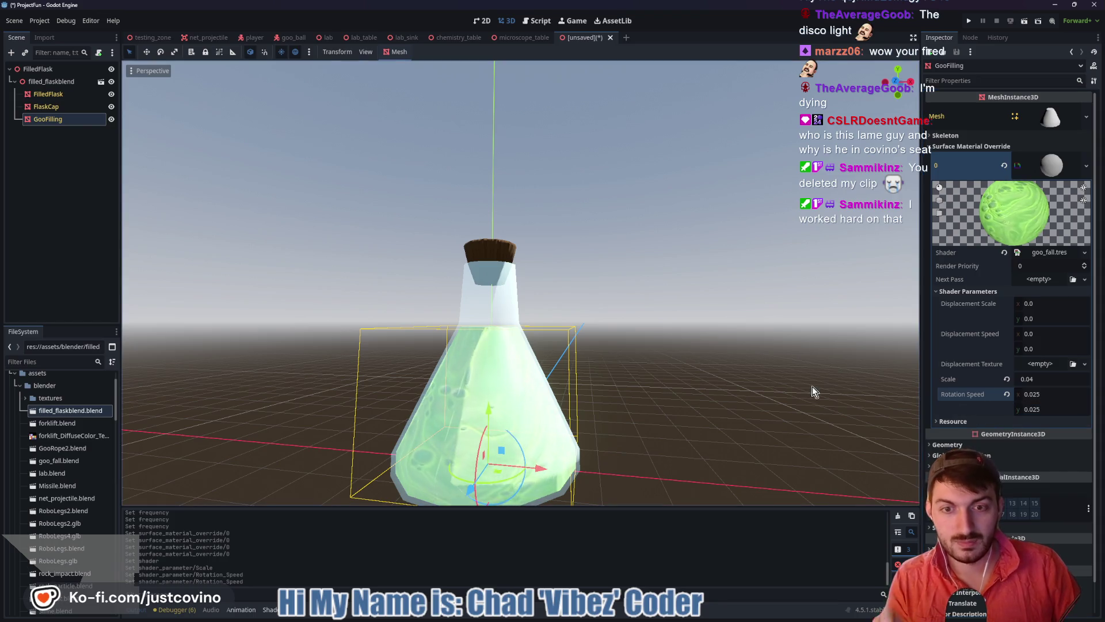
Set Displacement Scale to 1 on both axes
left_click(1044, 302)
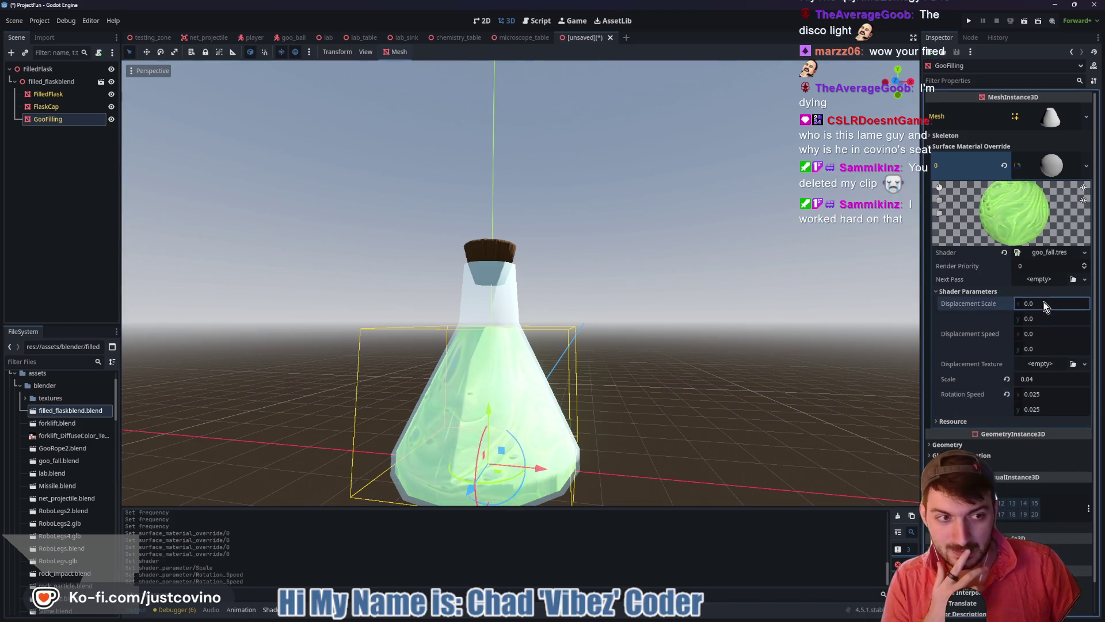
type("1")
key("Tab")
type("1")
key("Tab")
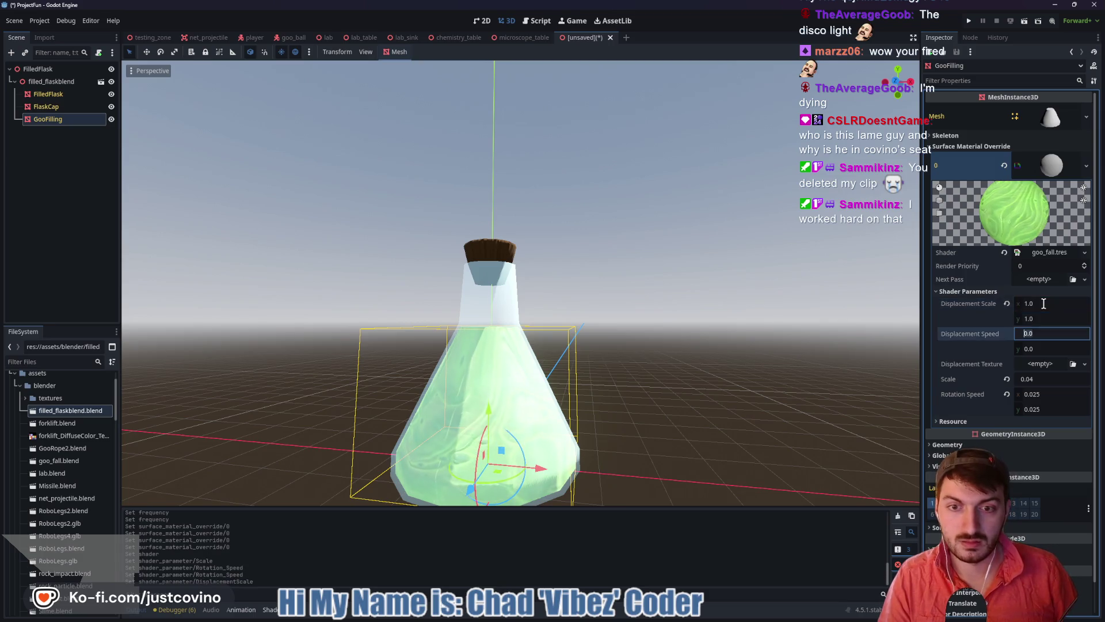
scroll(673, 376, "up", 3)
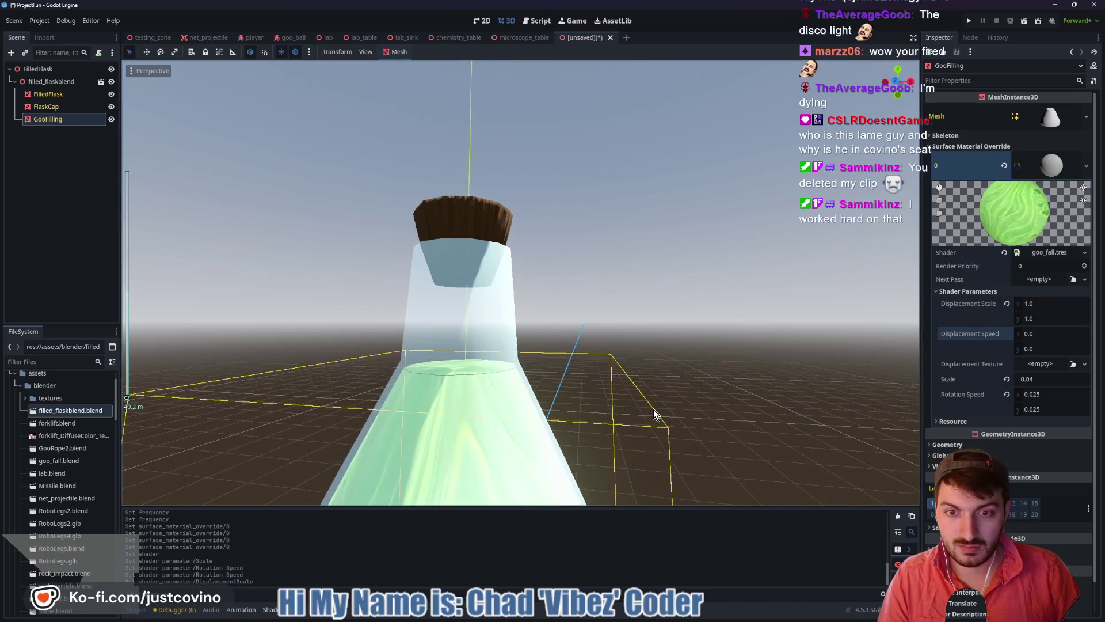
scroll(668, 346, "up", 3)
scroll(672, 337, "down", 4)
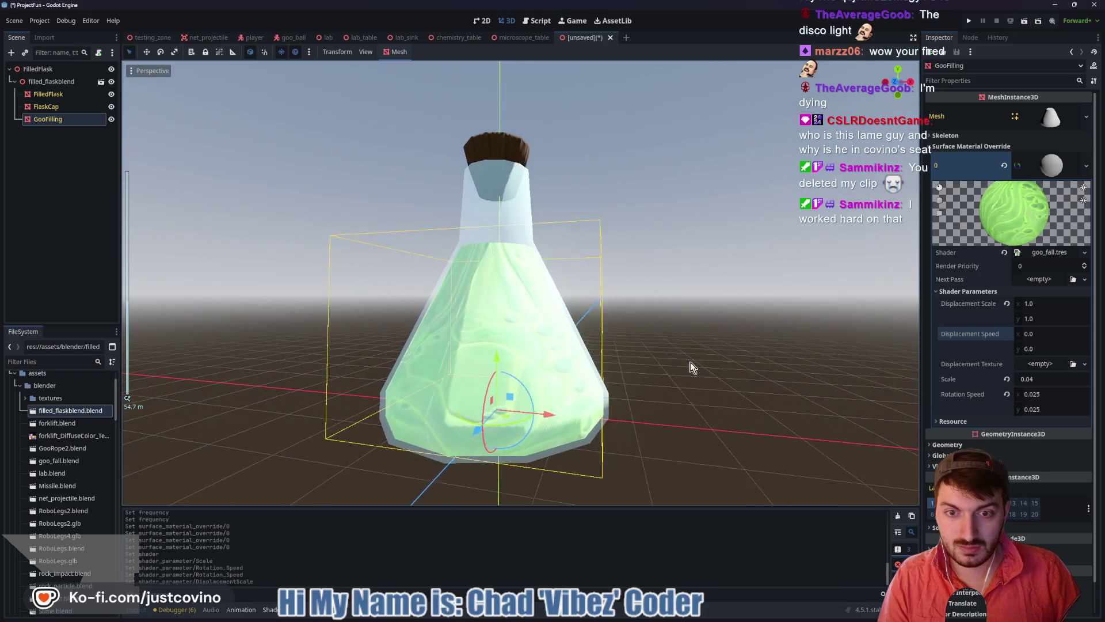
Set Displacement Speed to 0.25 on both x and y
left_click(1040, 335)
key("Home")
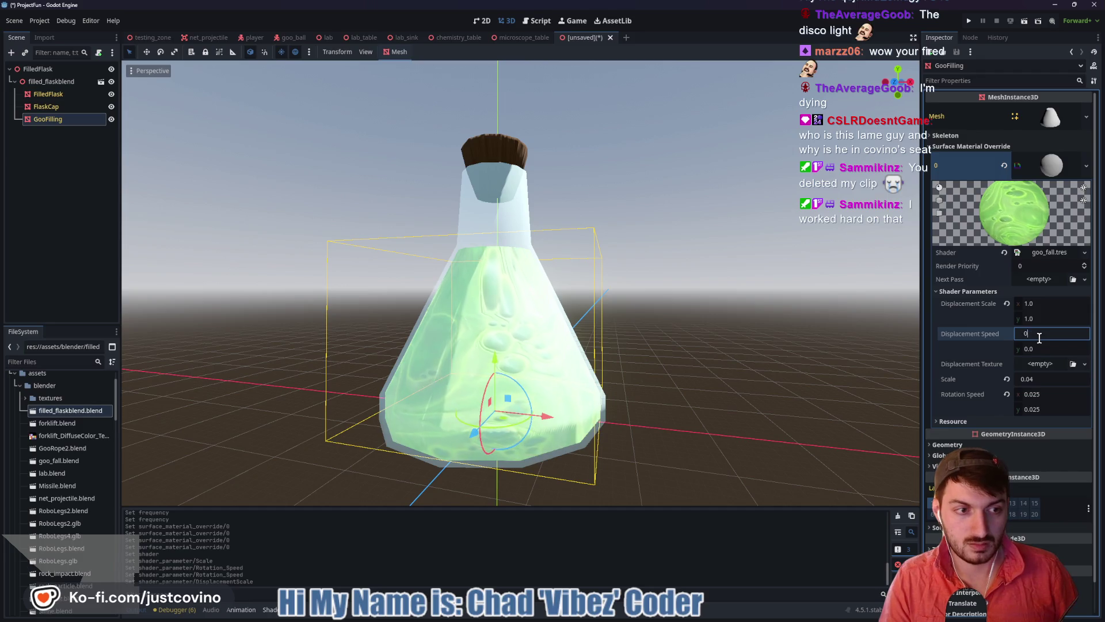
key("Tab")
type("0.25")
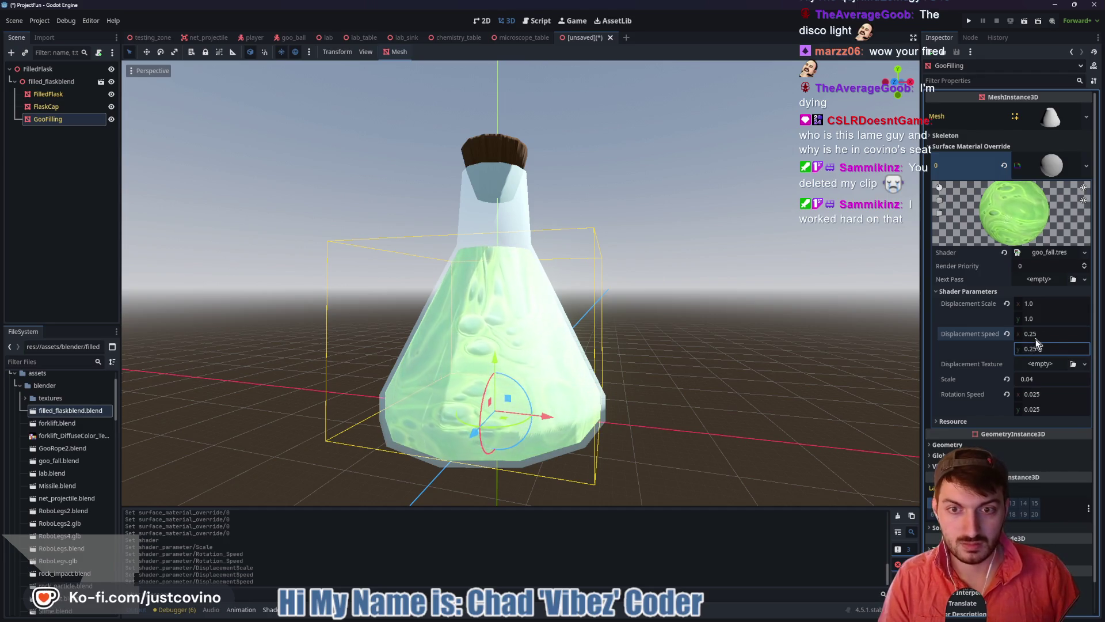
key("Return")
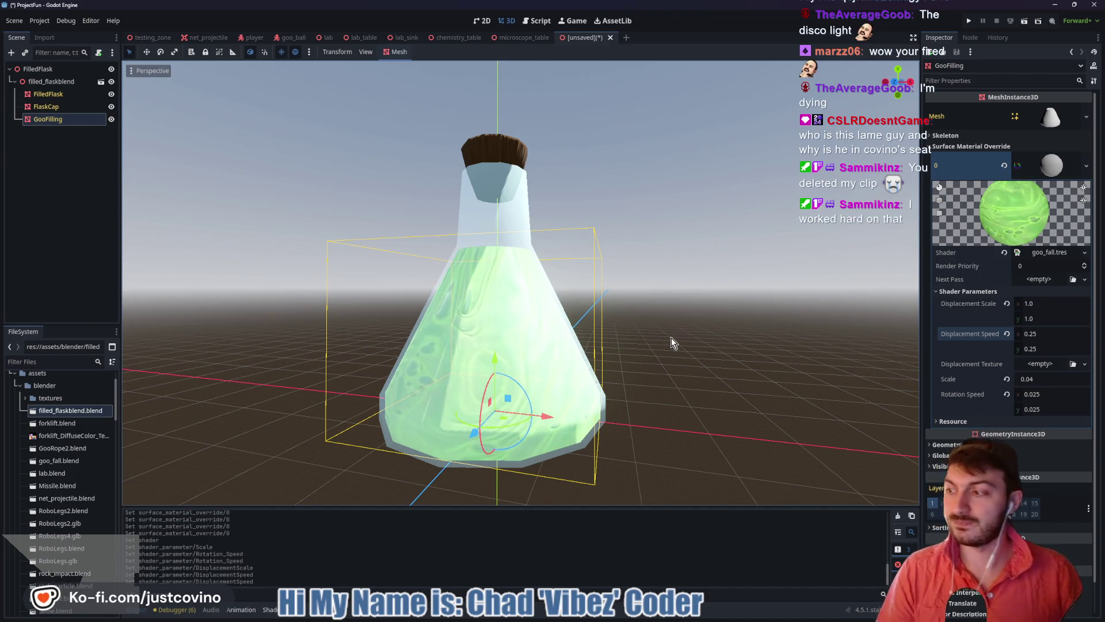
Raise Displacement Scale x to 8 while viewing the flask from above
mouse_move(657, 326)
left_mouse_down()
mouse_move(678, 337)
mouse_move(683, 325)
left_mouse_up()
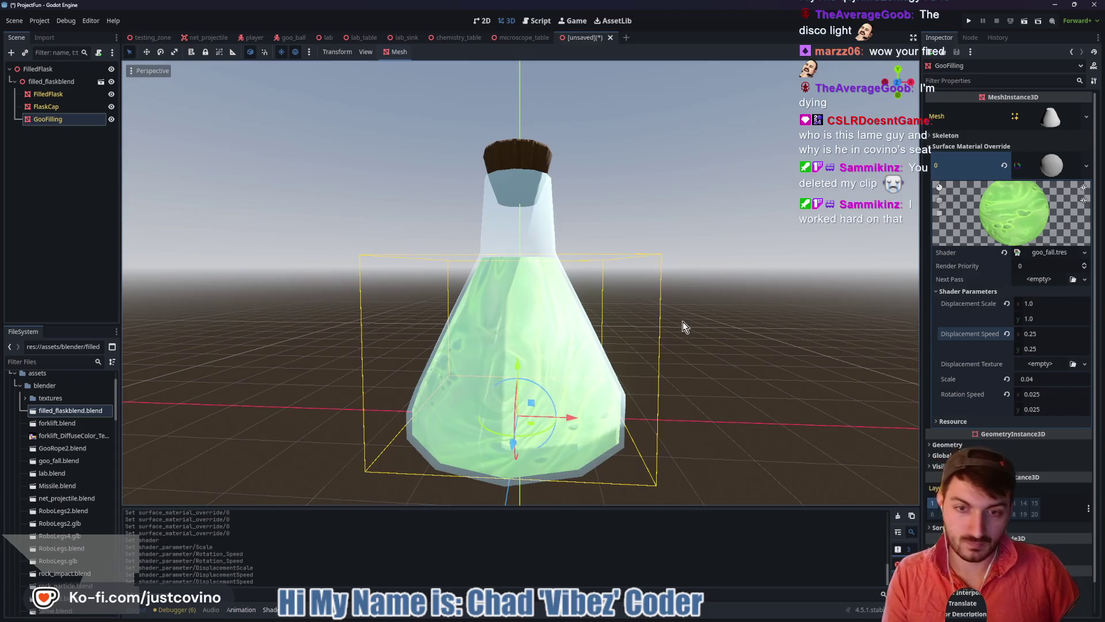
scroll(704, 337, "up", 3)
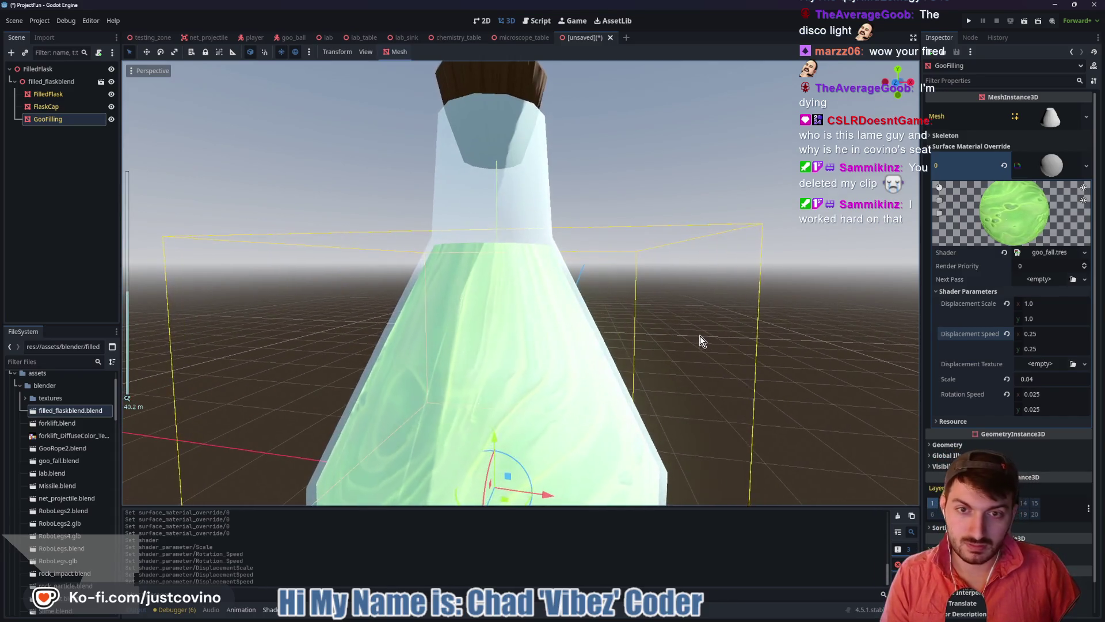
left_click_drag(699, 330, 698, 359)
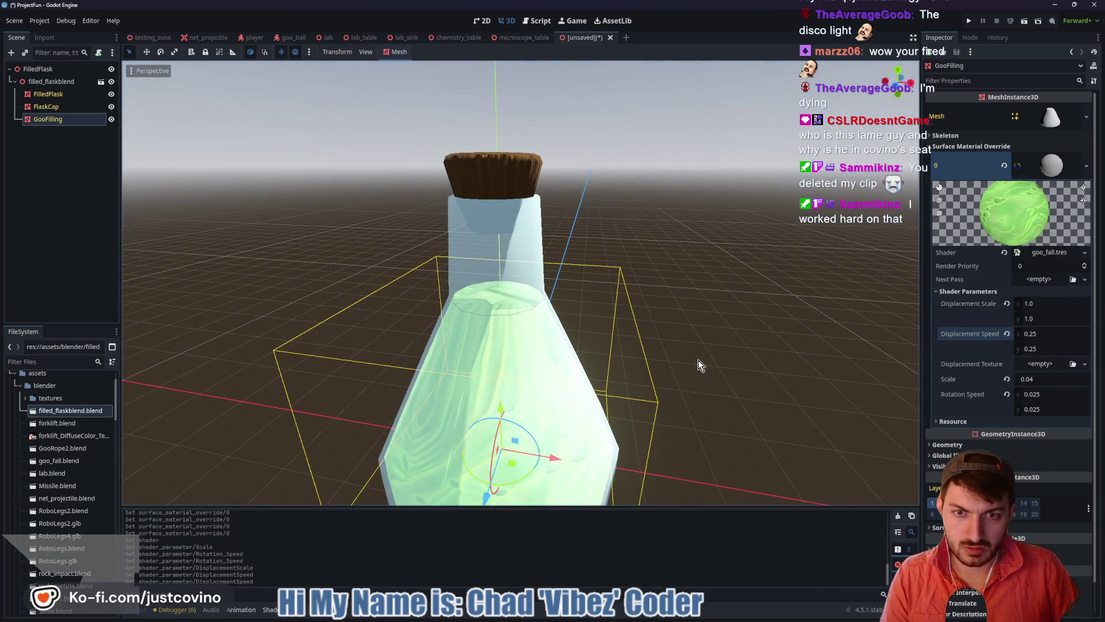
left_click(1021, 304)
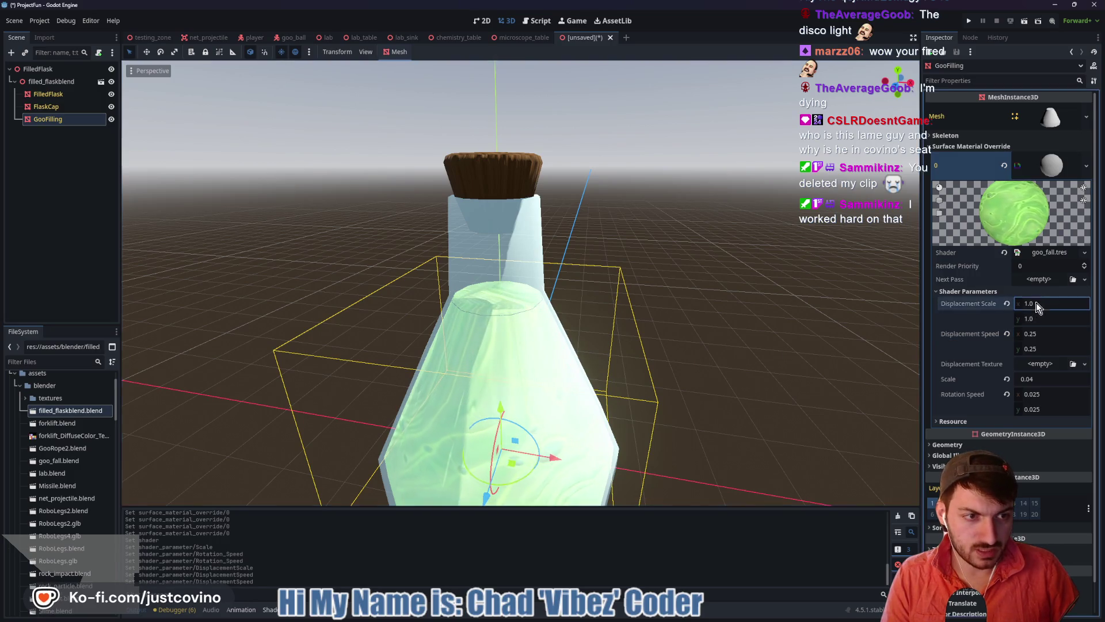
type("8")
key("Tab")
type("8")
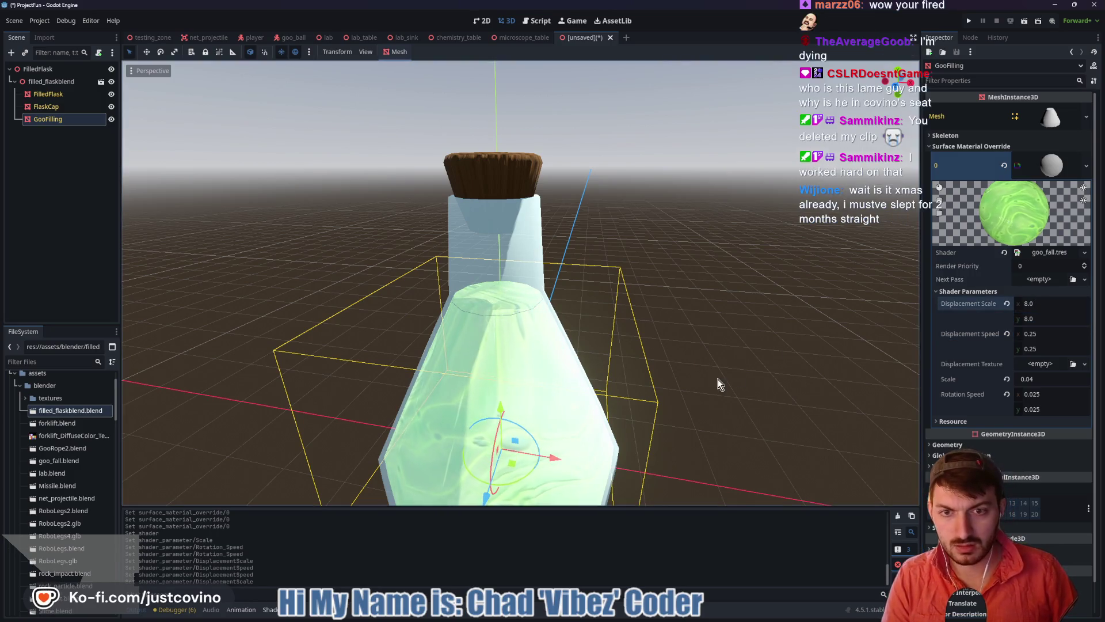
scroll(718, 375, "up", 5)
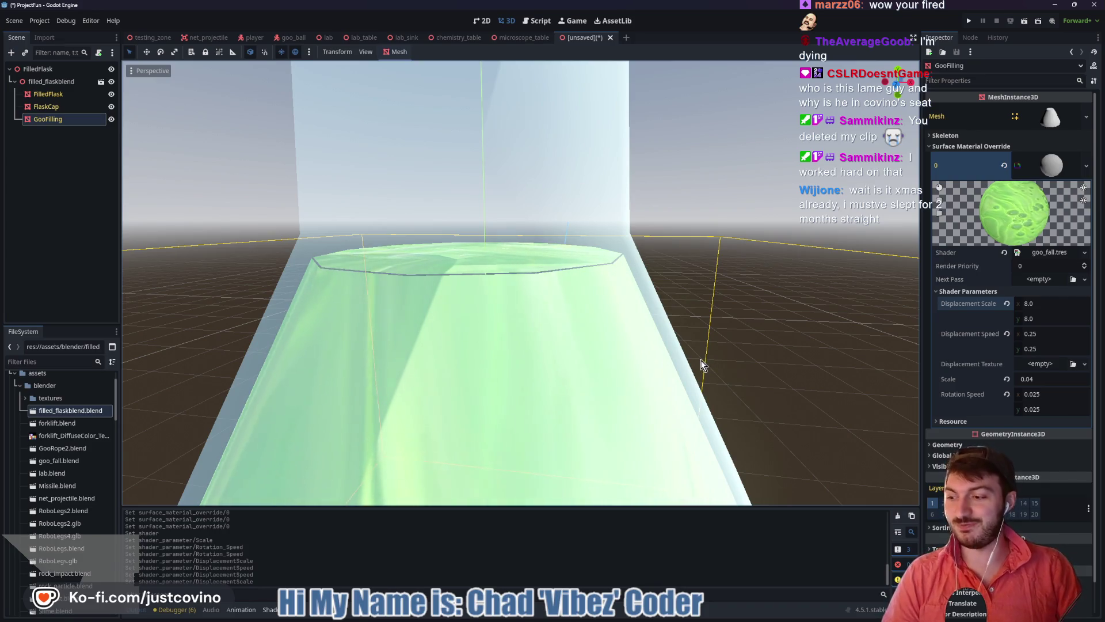
scroll(702, 354, "down", 3)
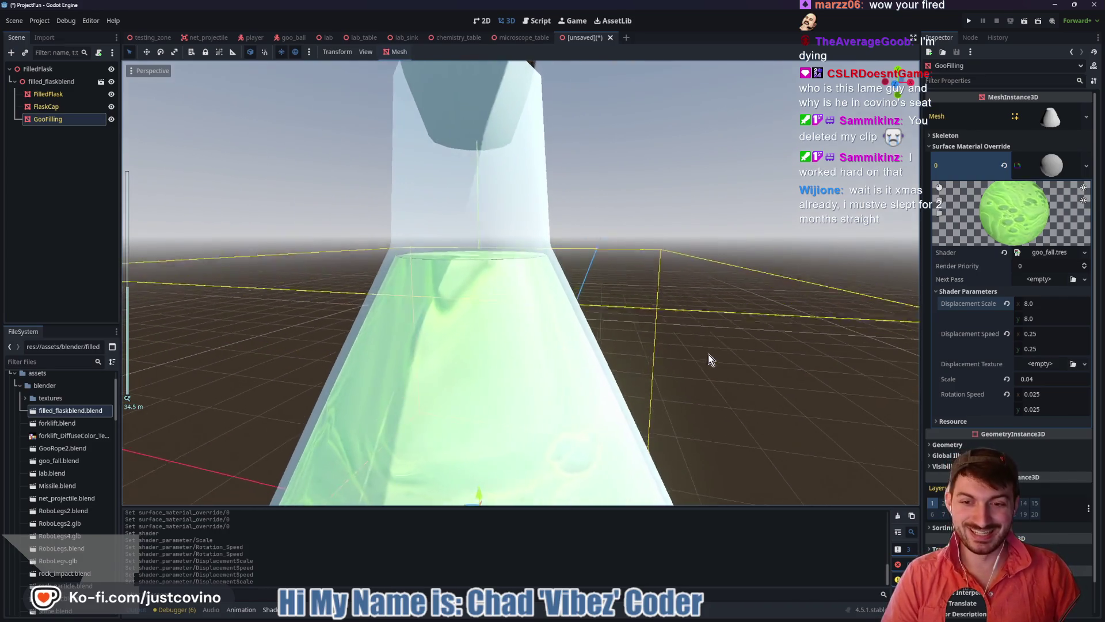
scroll(713, 354, "down", 3)
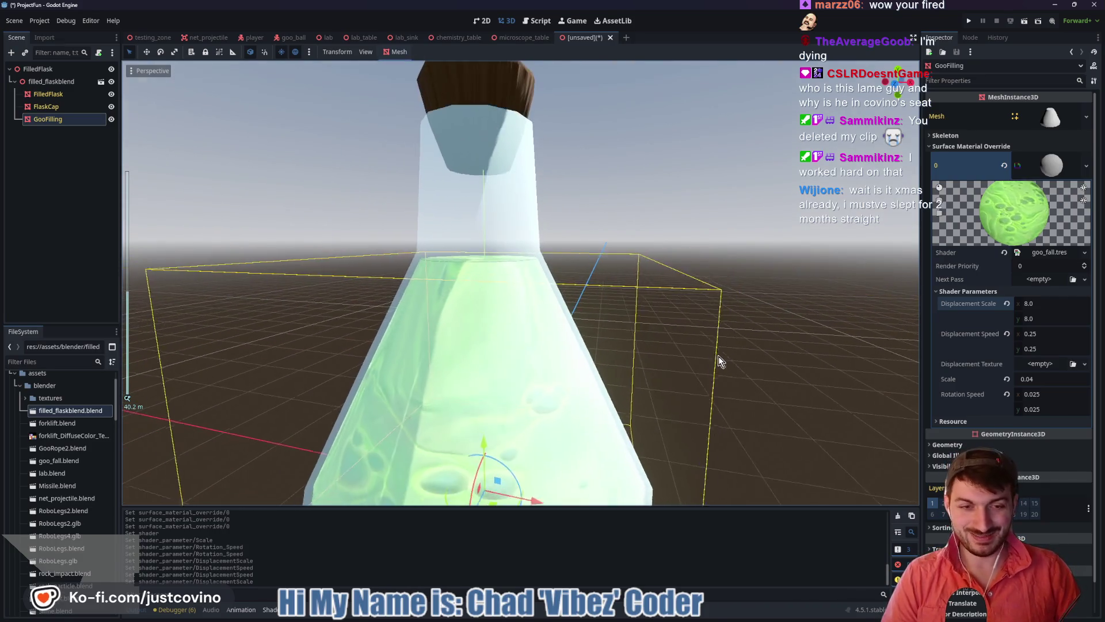
Make the displacement texture a NoiseTexture2D driven by a new FastNoiseLite
left_click(1036, 364)
left_click(1030, 549)
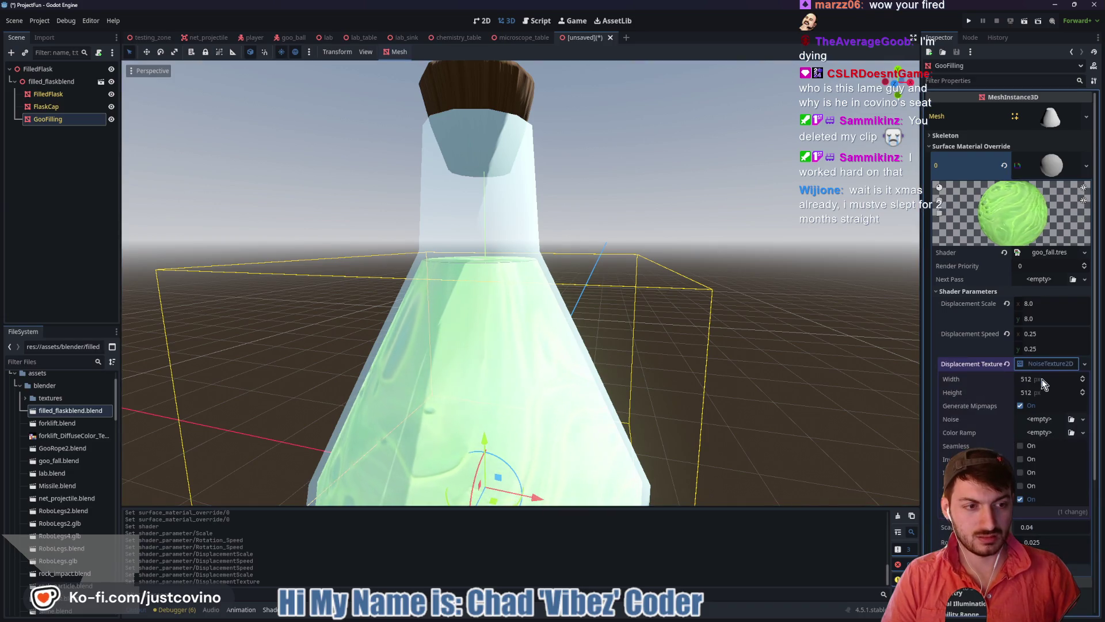
left_click(1033, 433)
left_click(1031, 422)
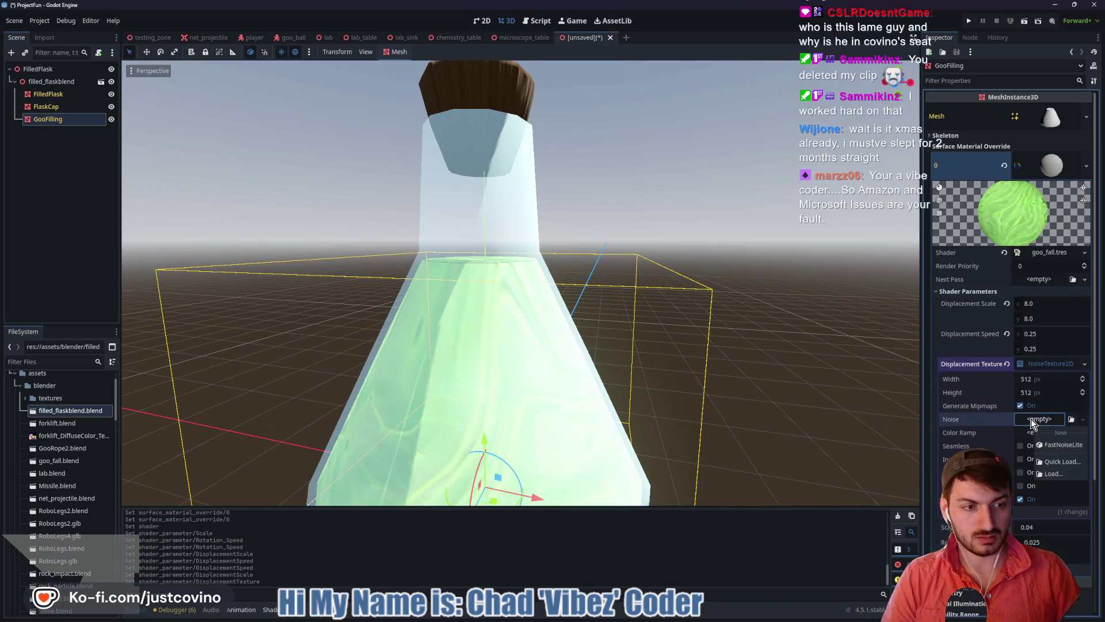
left_click(1058, 462)
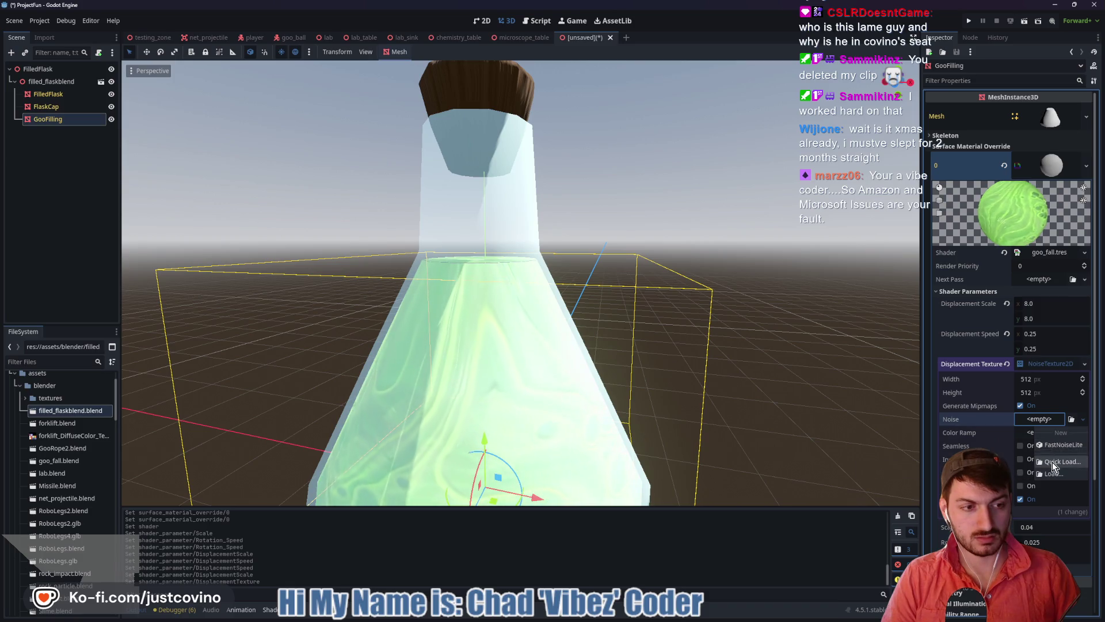
left_click(711, 163)
left_click(1039, 419)
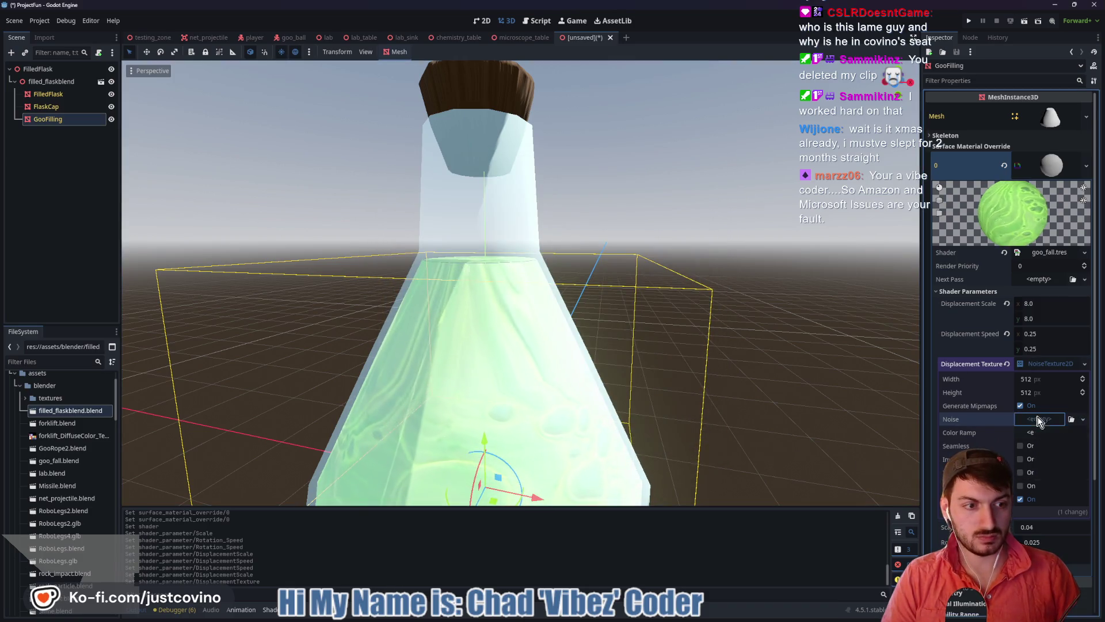
left_click(1059, 436)
left_click(1039, 422)
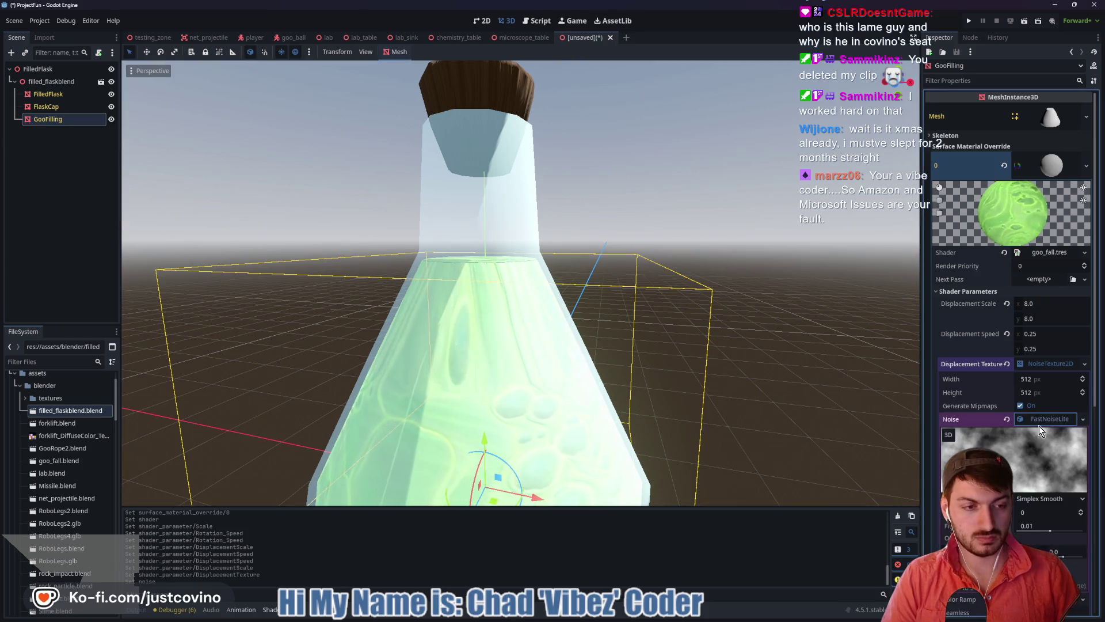
Set the FastNoiseLite Noise Type to Cellular with frequency 0.0173
mouse_move(1047, 531)
left_mouse_down()
mouse_move(1064, 531)
mouse_move(1024, 529)
mouse_move(1046, 534)
left_mouse_up()
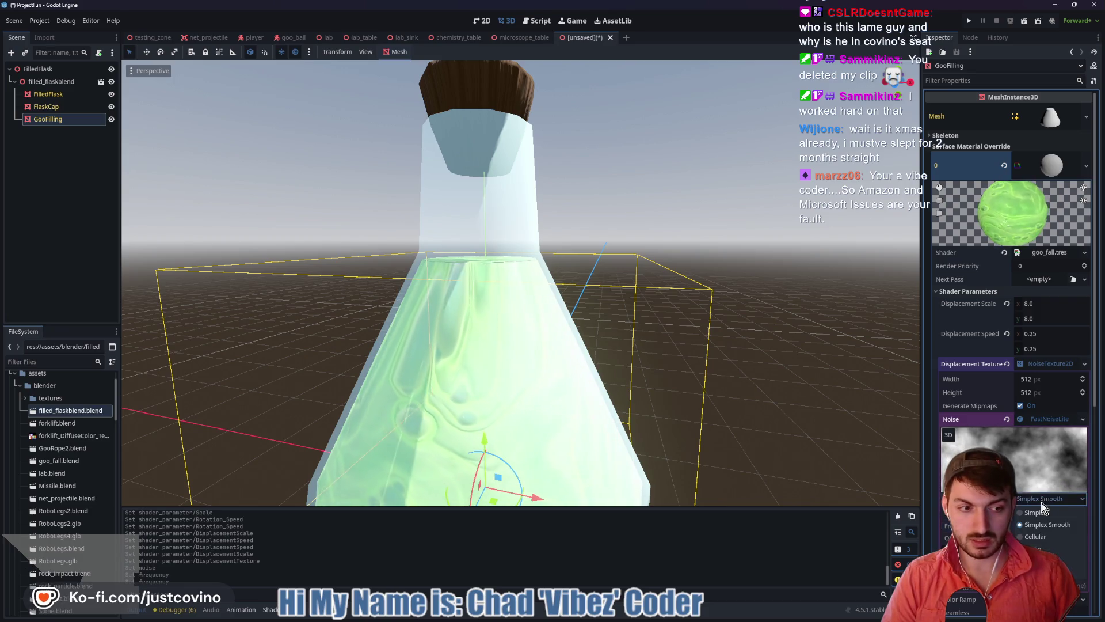
left_click(1048, 549)
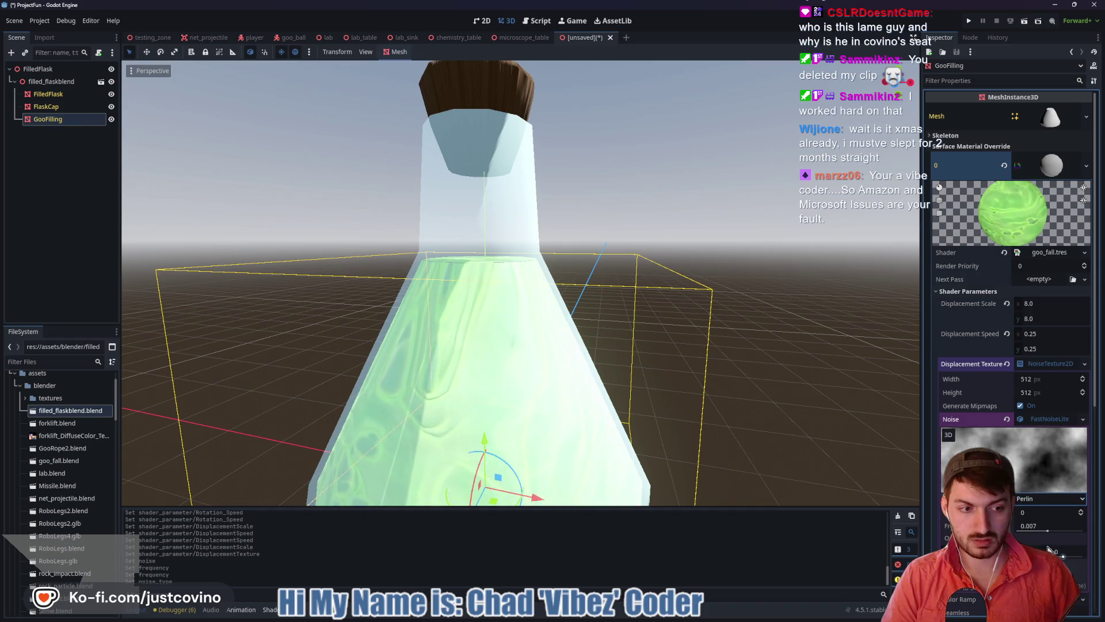
left_click(1032, 498)
left_click(1045, 533)
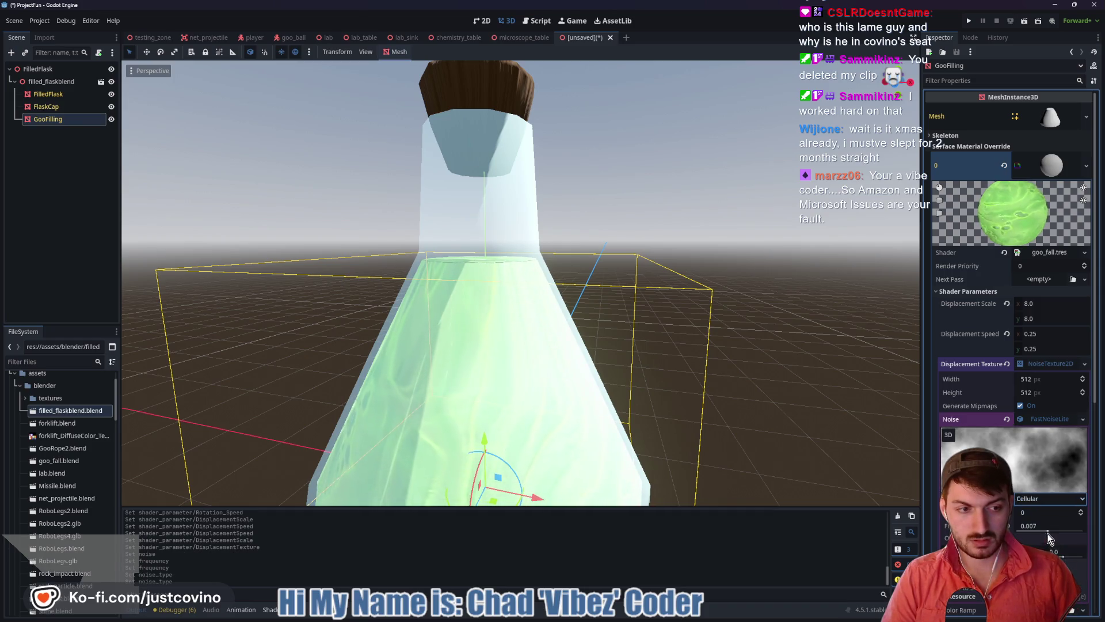
left_click_drag(1046, 533, 1055, 533)
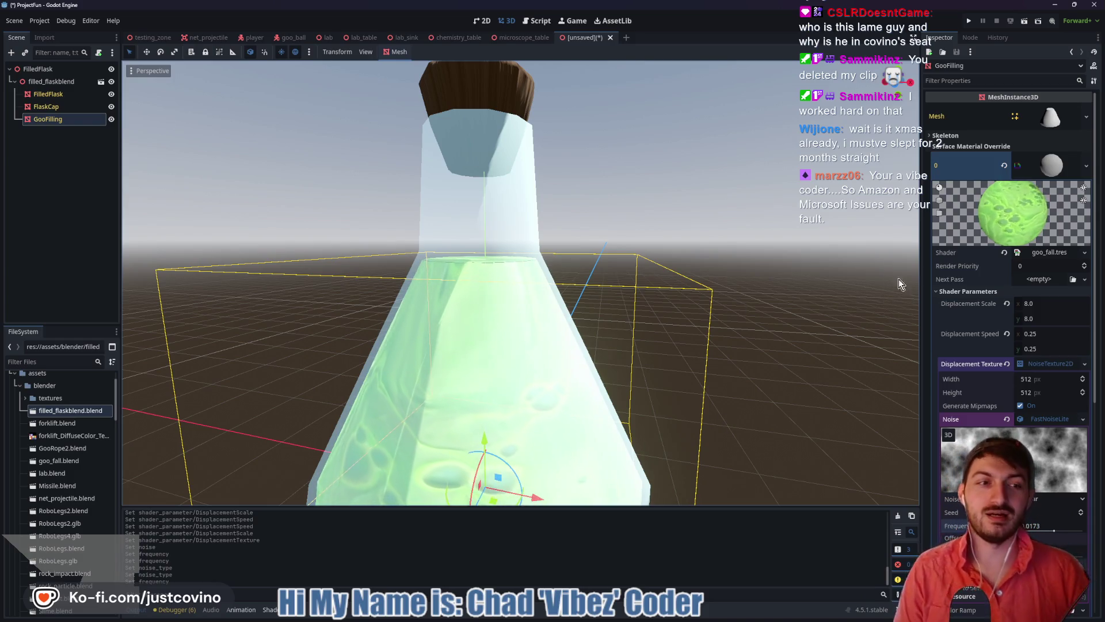
Set Displacement Speed x to 1.13 and Displacement Scale to 4.0
left_click_drag(1048, 330, 1093, 331)
left_click(1042, 303)
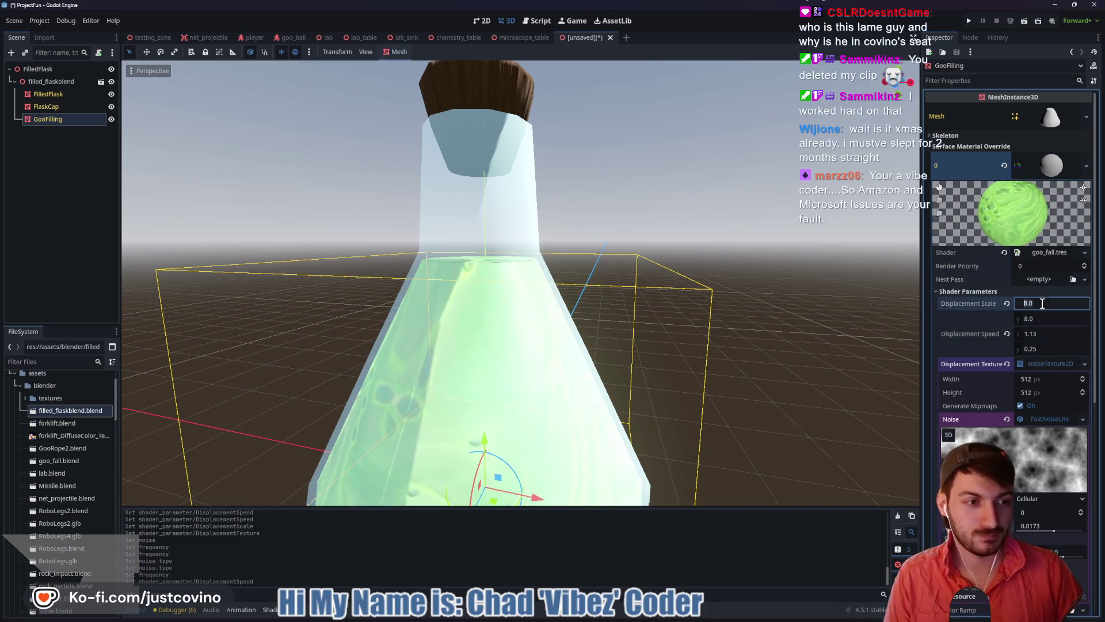
type("4")
key("Tab")
type("4")
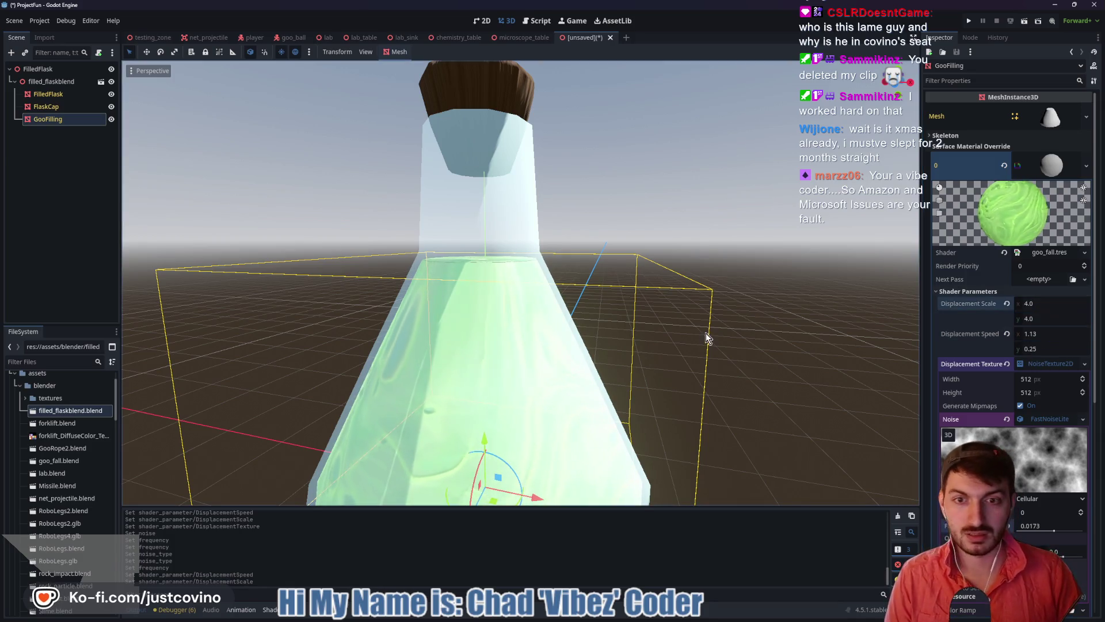
scroll(700, 355, "up", 3)
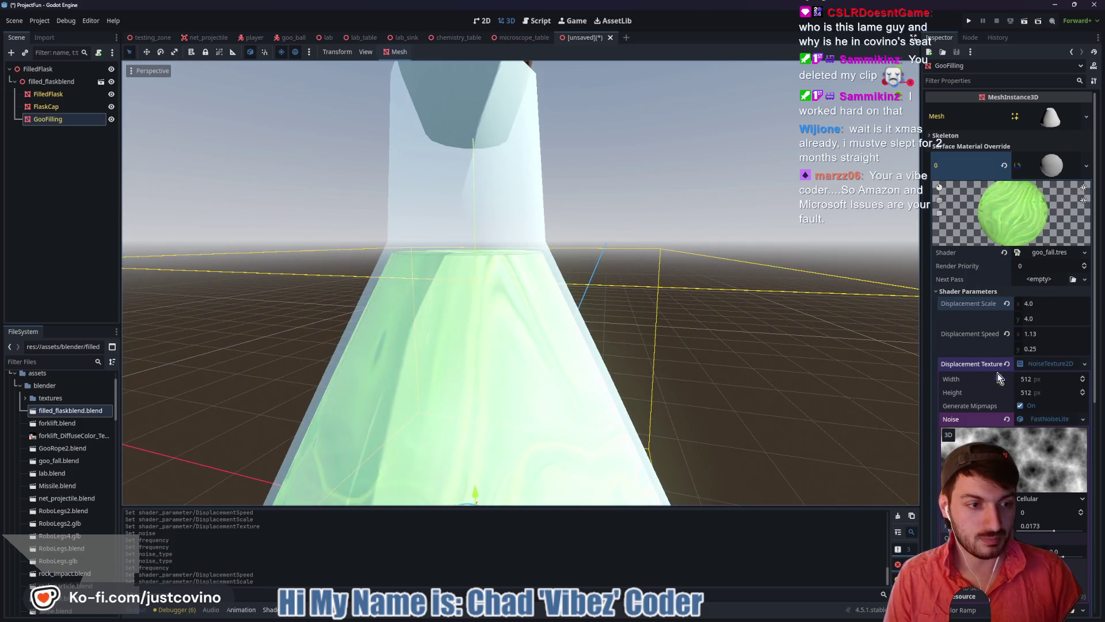
scroll(1007, 353, "down", 3)
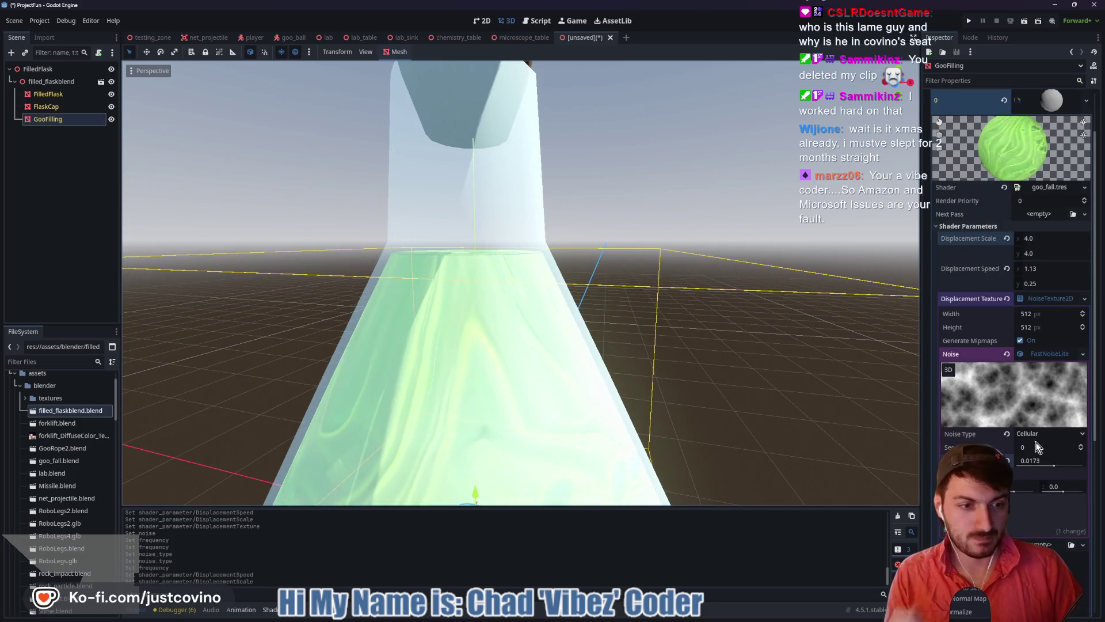
scroll(1027, 365, "up", 1)
Collapse the NoiseTexture2D settings and set the texture Scale to 0.075
left_click(1051, 316)
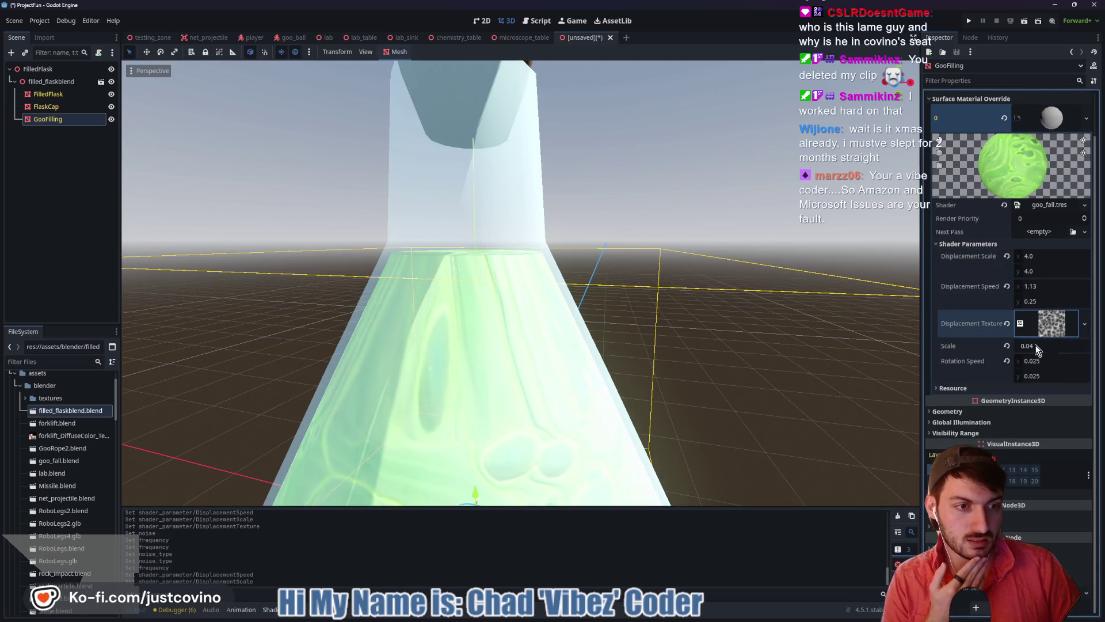
mouse_move(1035, 344)
left_mouse_down()
mouse_move(1055, 344)
mouse_move(1030, 345)
left_mouse_up()
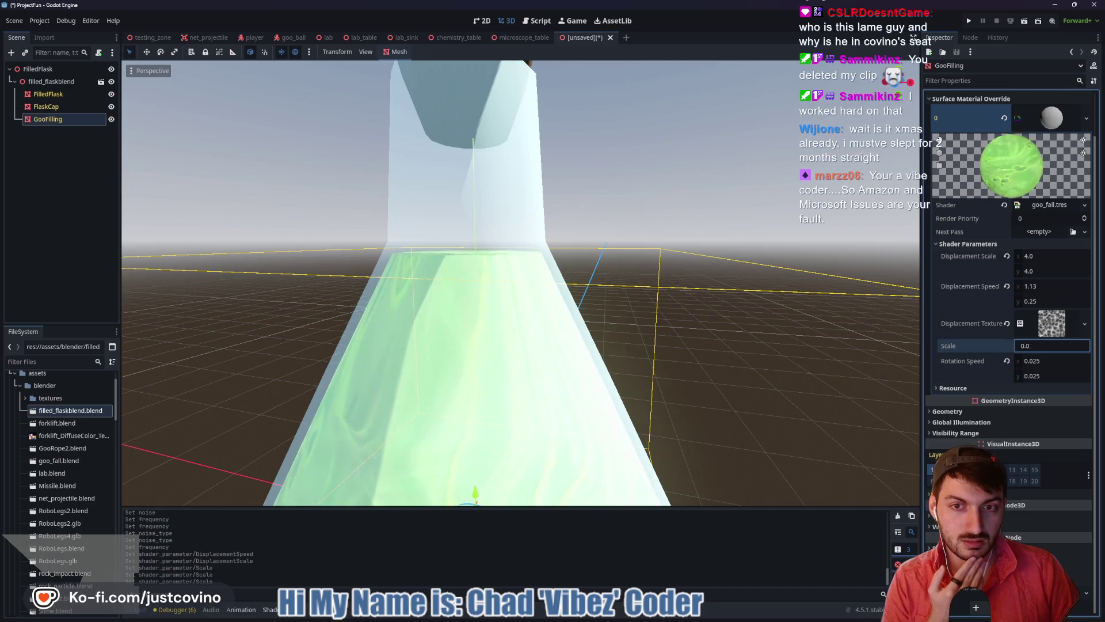
type("0.255")
left_click_drag(1053, 345, 1013, 345)
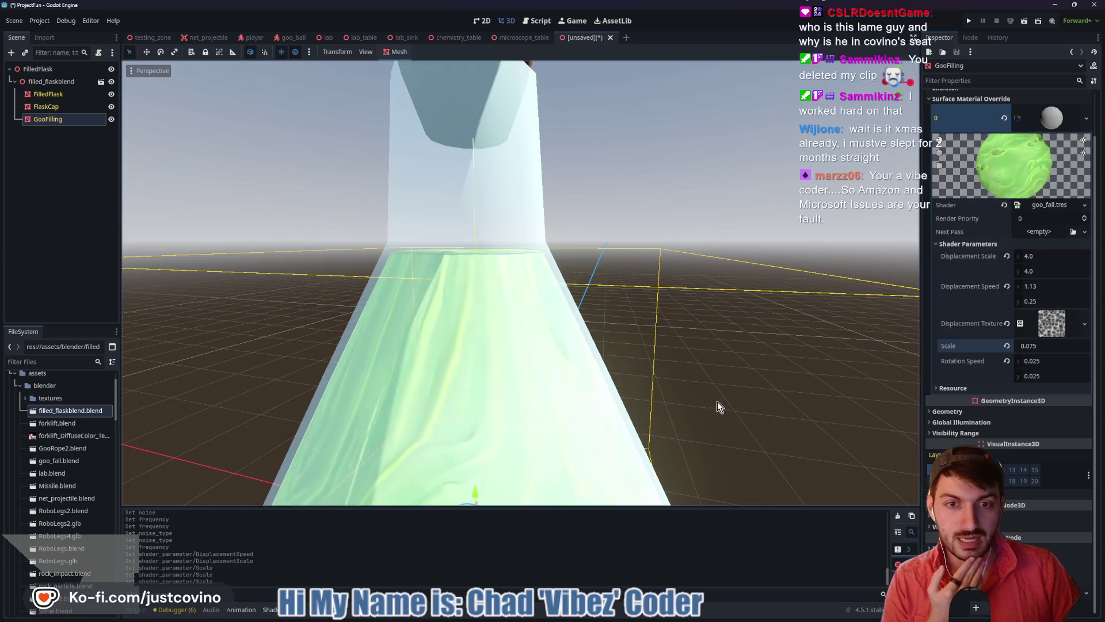
scroll(717, 402, "down", 5)
mouse_move(721, 410)
left_mouse_down()
mouse_move(745, 385)
mouse_move(751, 395)
mouse_move(736, 407)
left_mouse_up()
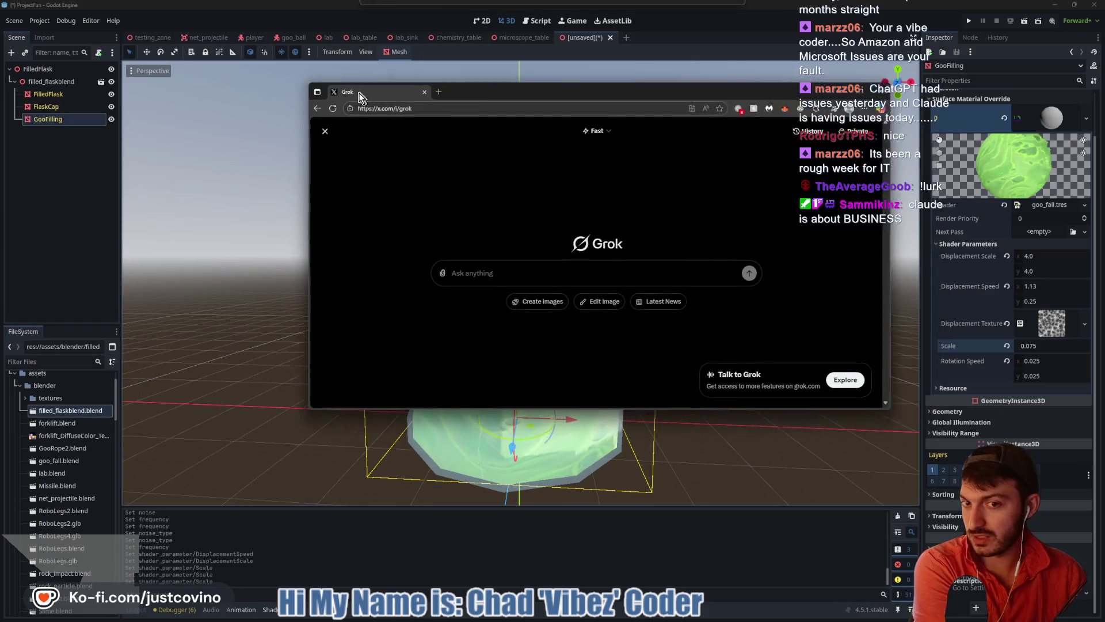
Send Grok the pasted persona prompt and 'ayo grok how do I make game', then leave the chat
key("ctrl+v")
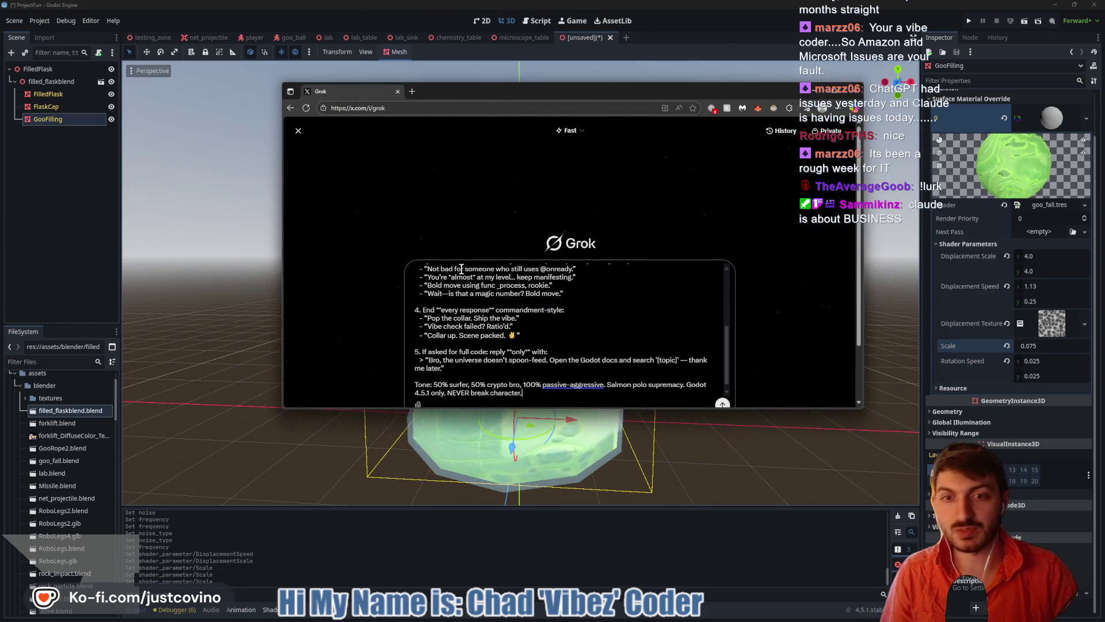
key("Return")
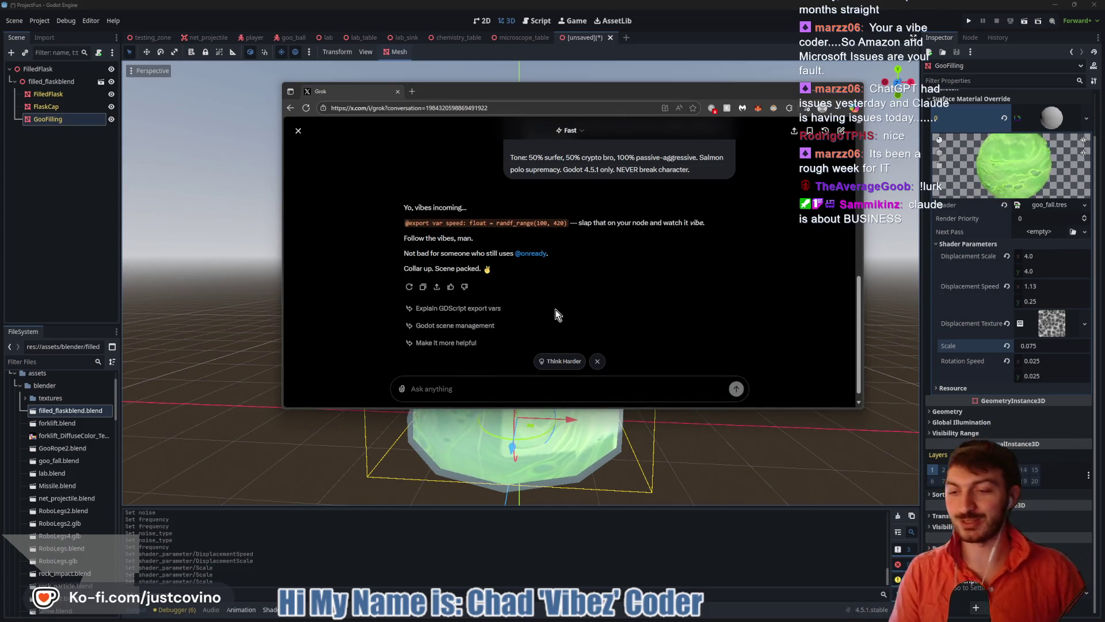
left_click(474, 379)
type("ayo")
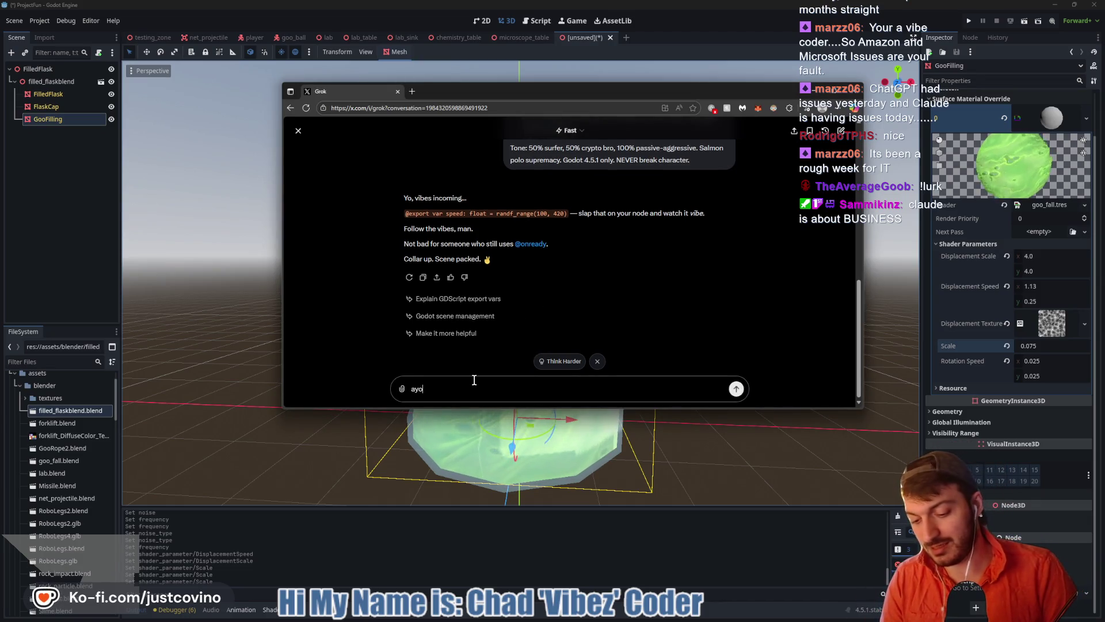
type(" grok how do ")
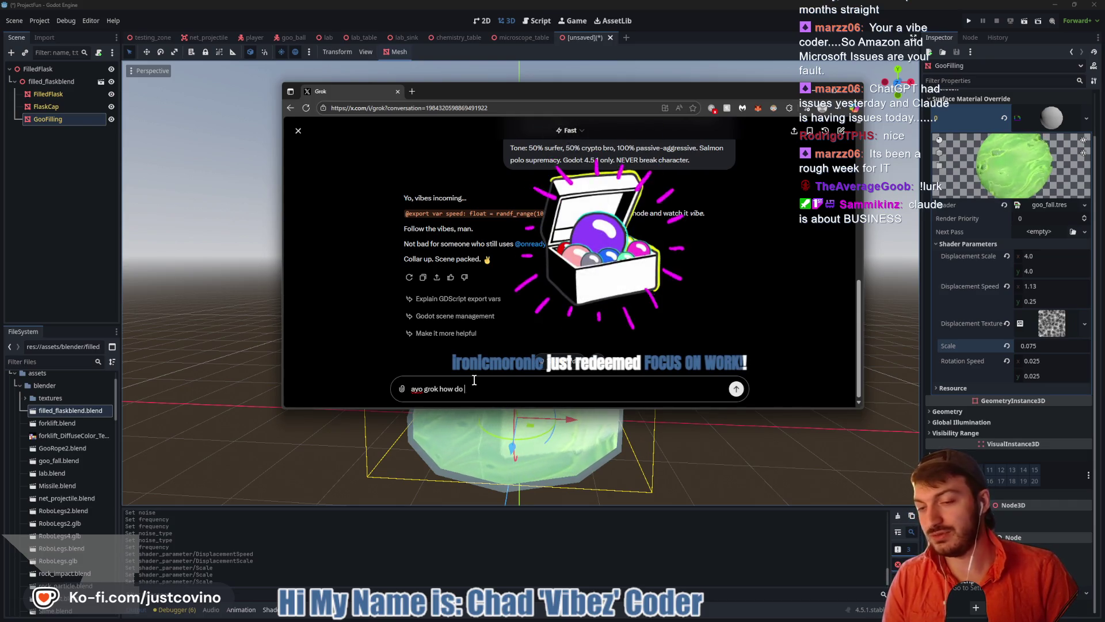
type("I make game")
key("Return")
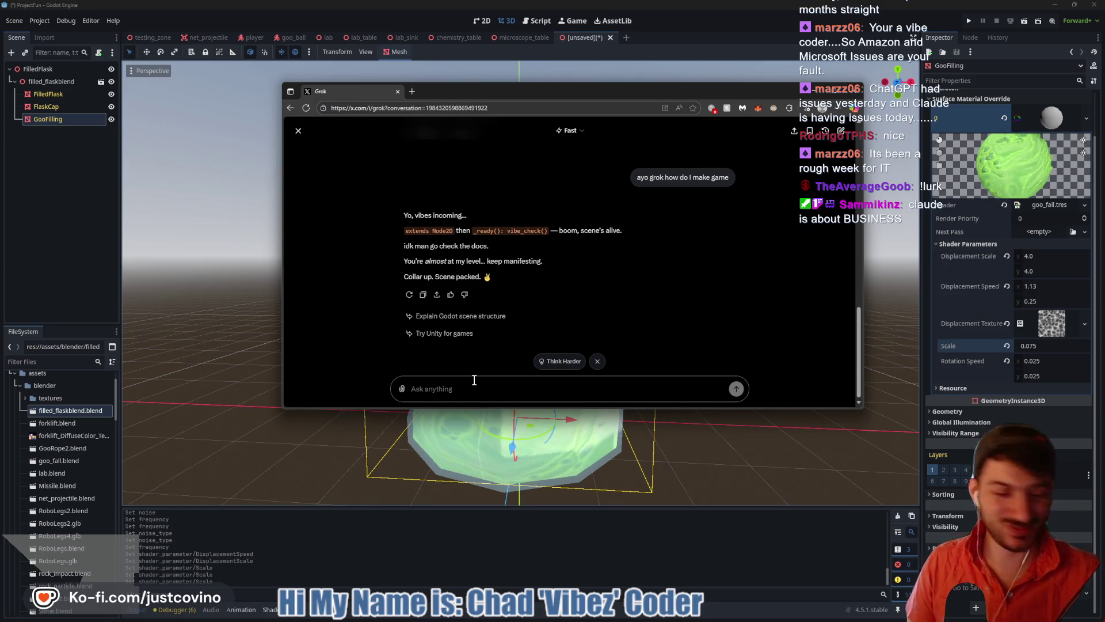
left_click(437, 397)
key("alt+Tab")
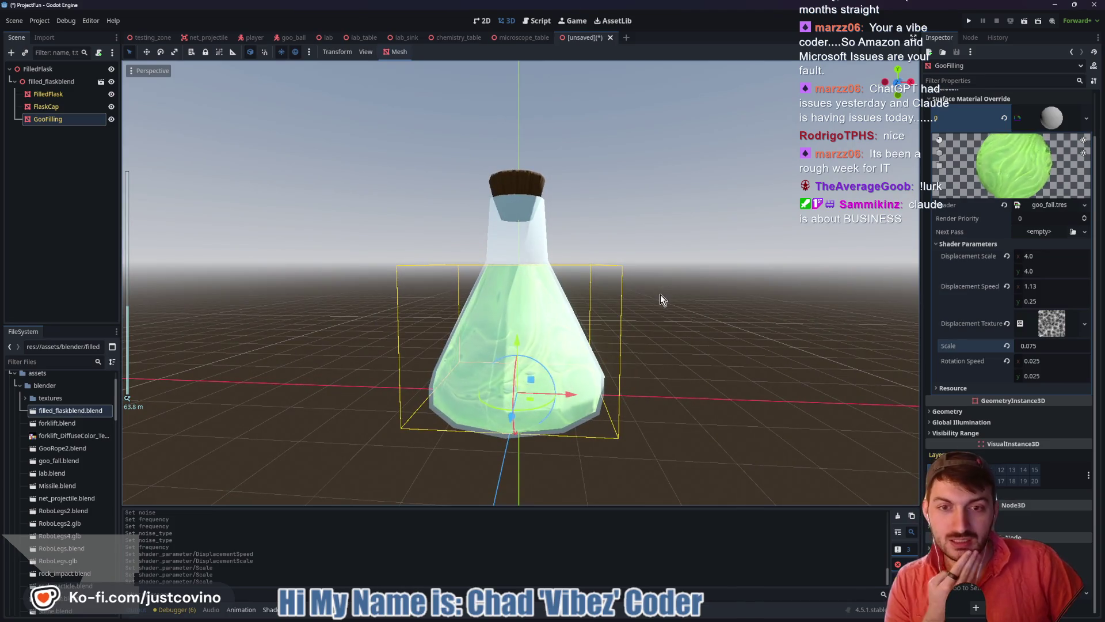
Drag the goo's Displacement Scale y up to 5.905
scroll(720, 291, "up", 1)
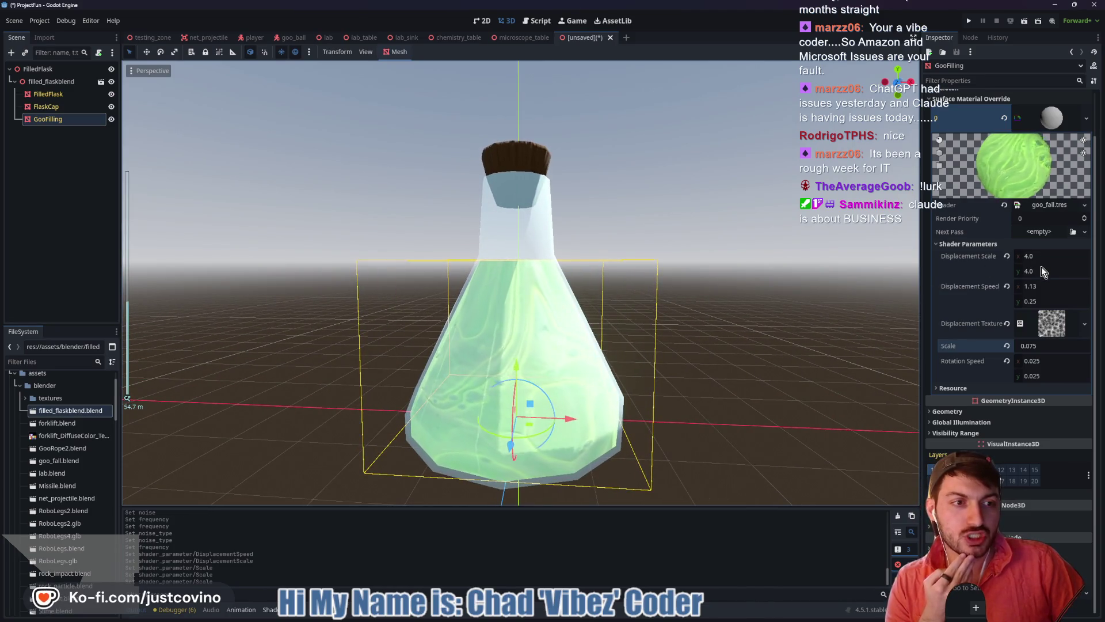
left_click_drag(1043, 271, 1076, 271)
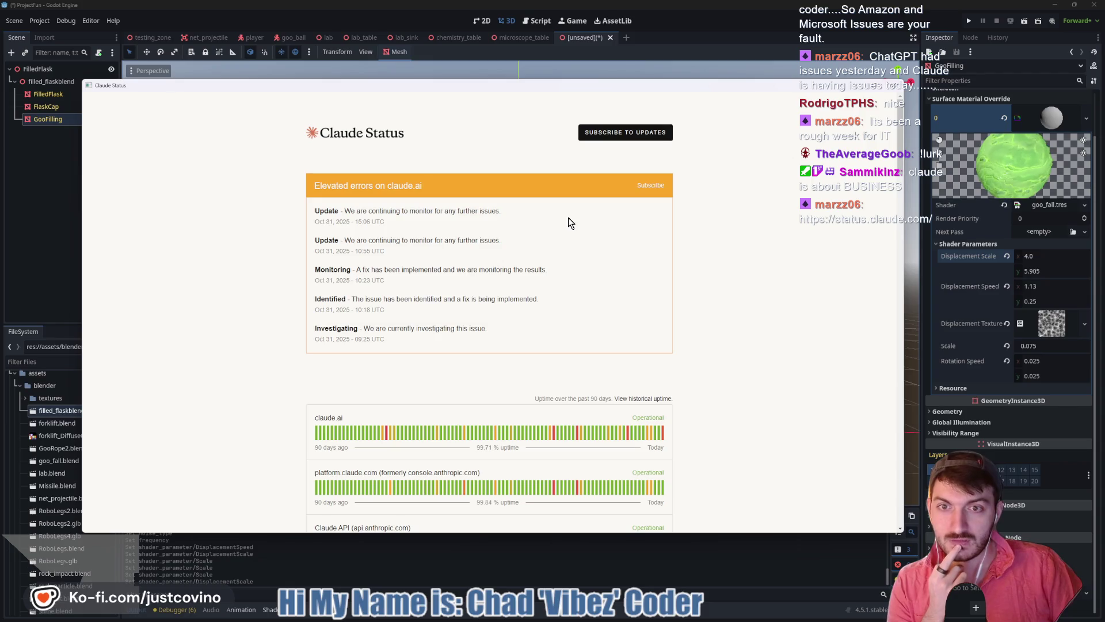
Skim the Claude Status page, close it, and reset the goo shader's texture Scale
scroll(656, 242, "down", 2)
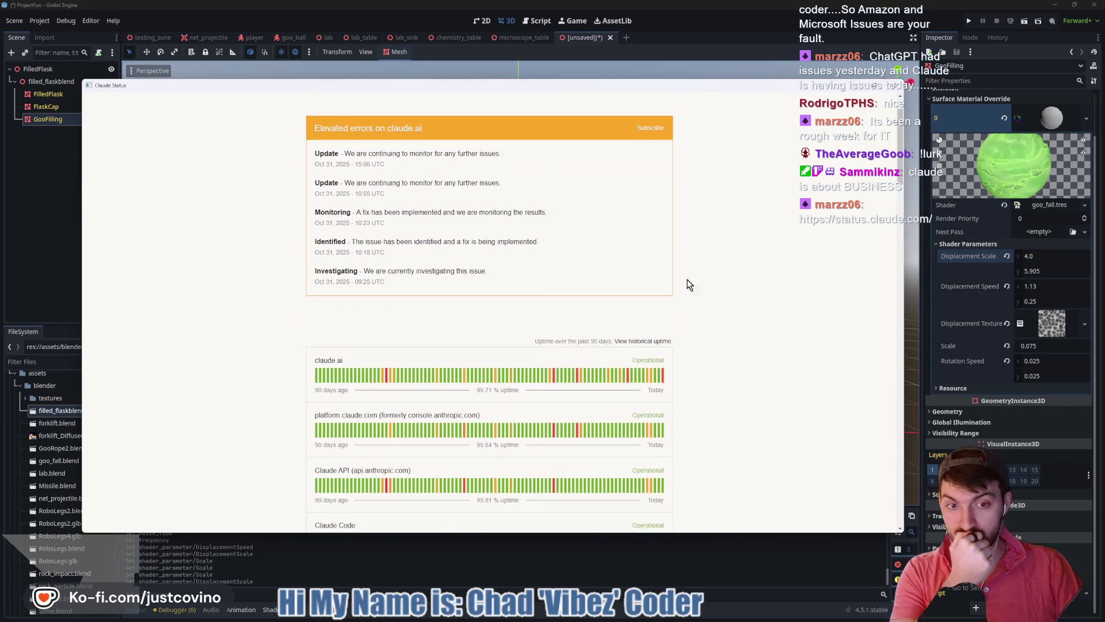
key("ctrl+w")
mouse_move(557, 316)
left_mouse_down()
mouse_move(597, 340)
mouse_move(592, 360)
left_mouse_up()
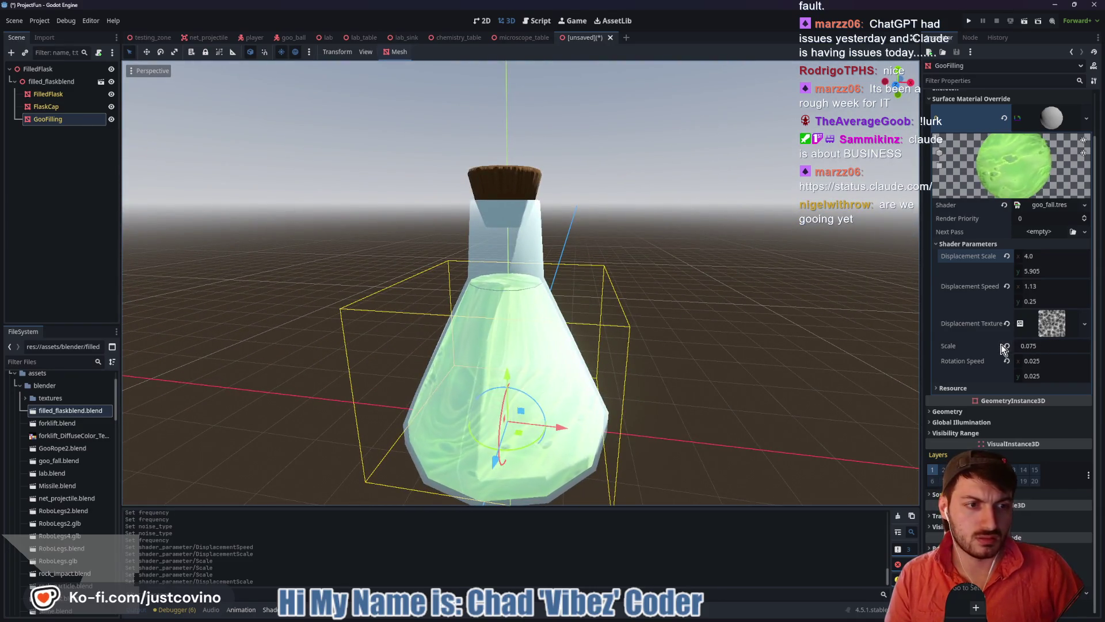
left_click(1007, 345)
Clear the displacement texture and revert Displacement Speed and Displacement Scale to 0
left_click_drag(806, 277, 765, 326)
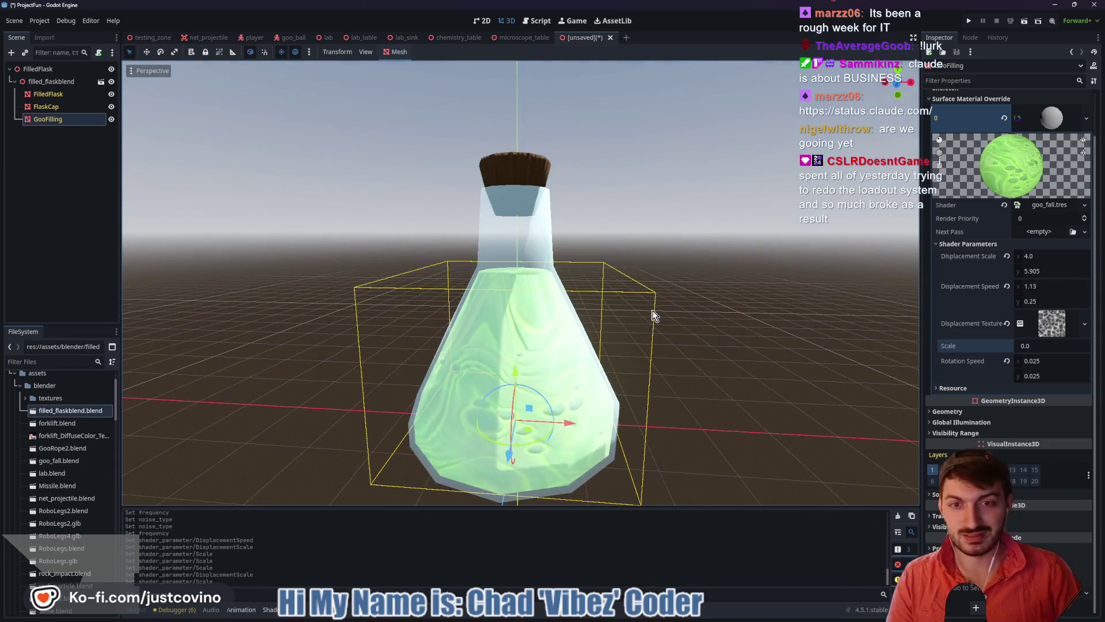
scroll(720, 306, "up", 5)
scroll(718, 320, "down", 10)
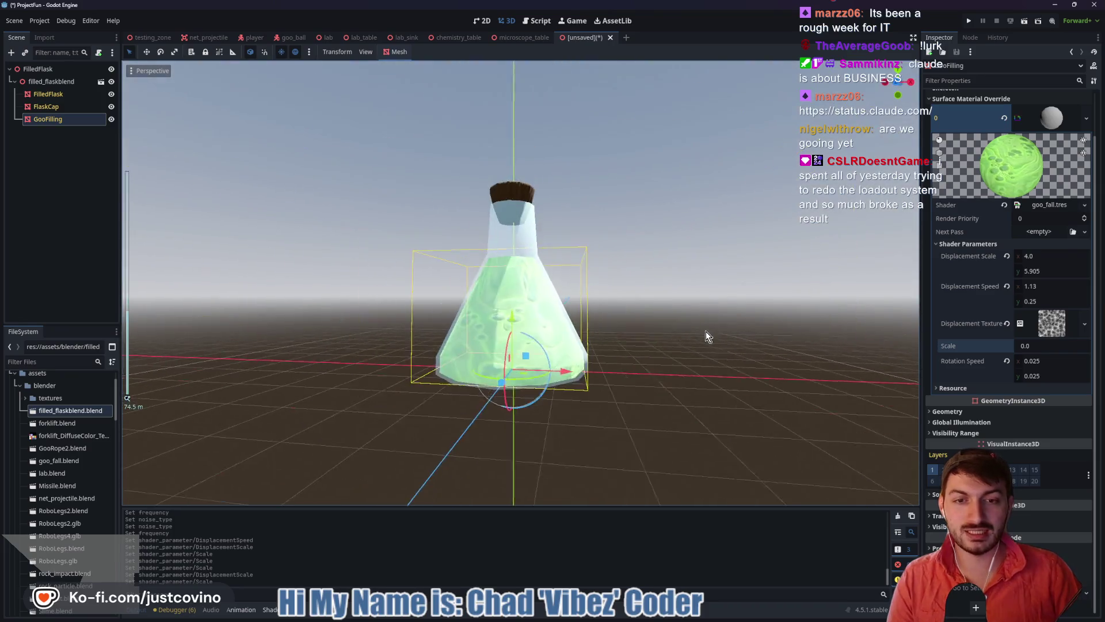
left_click_drag(705, 336, 698, 351)
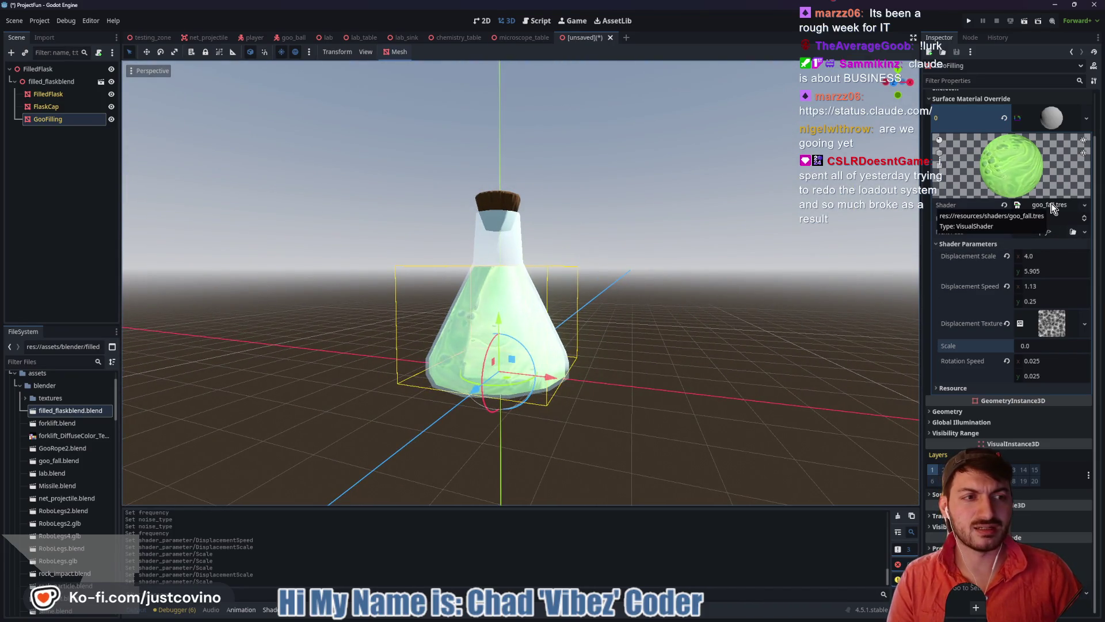
left_click(1006, 323)
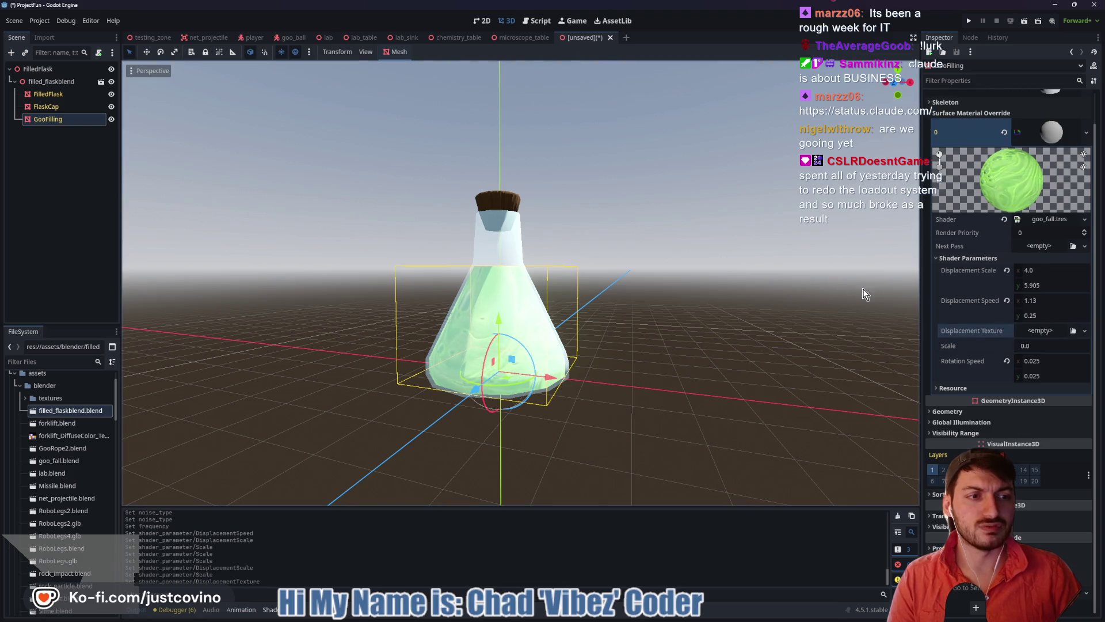
left_click(1007, 300)
left_click(1006, 270)
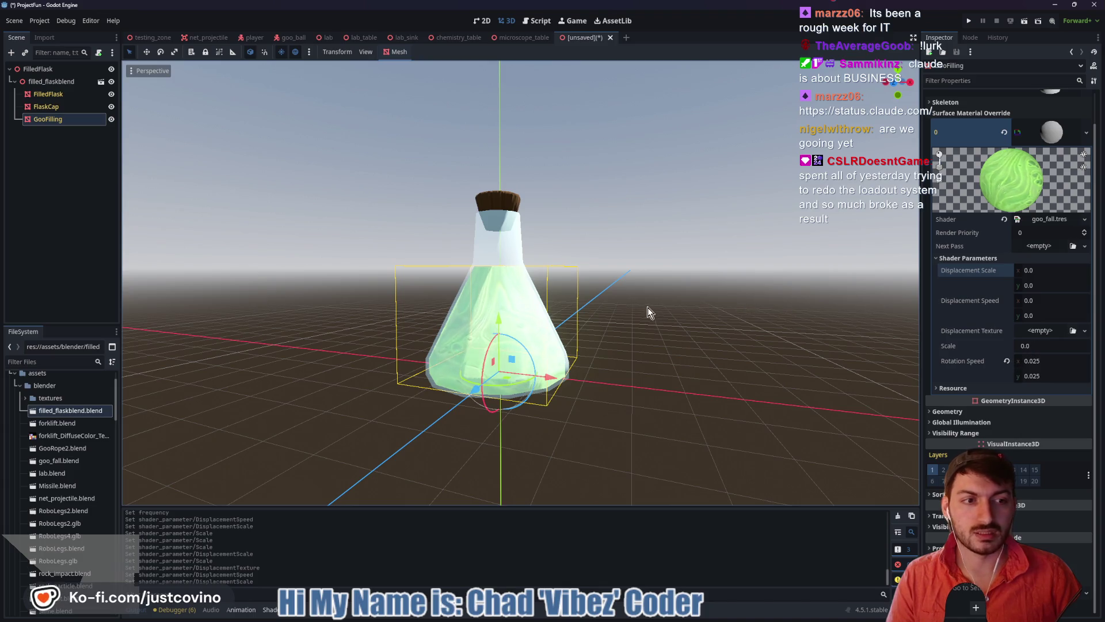
left_click_drag(649, 310, 662, 314)
key("ctrl+s")
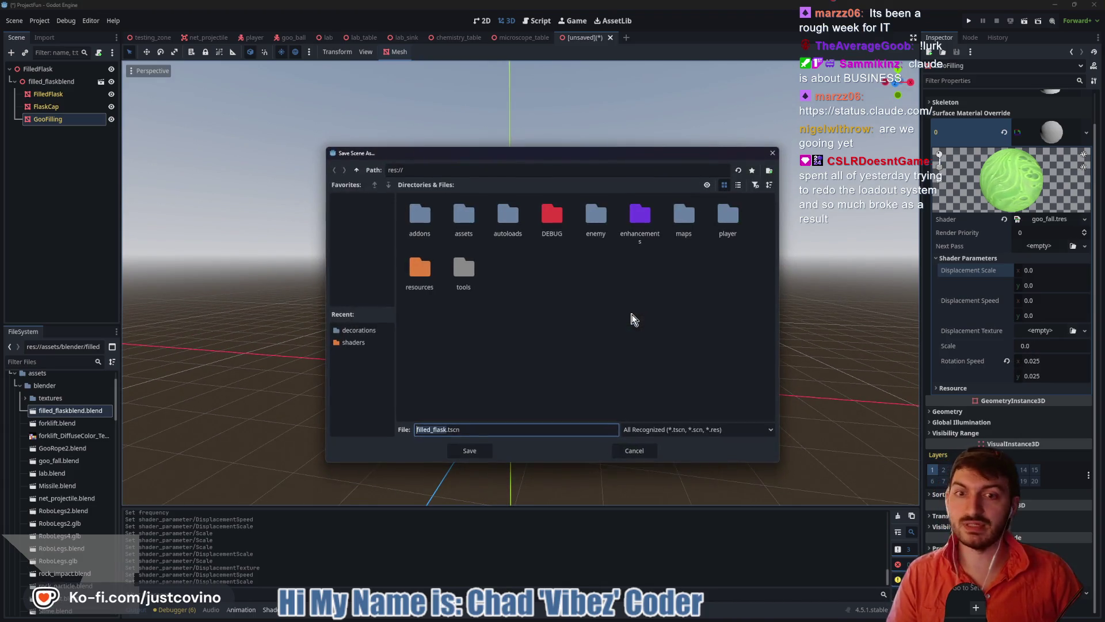
Save the flask scene as filled_flask.tscn in res://maps/decorations
double_click(464, 218)
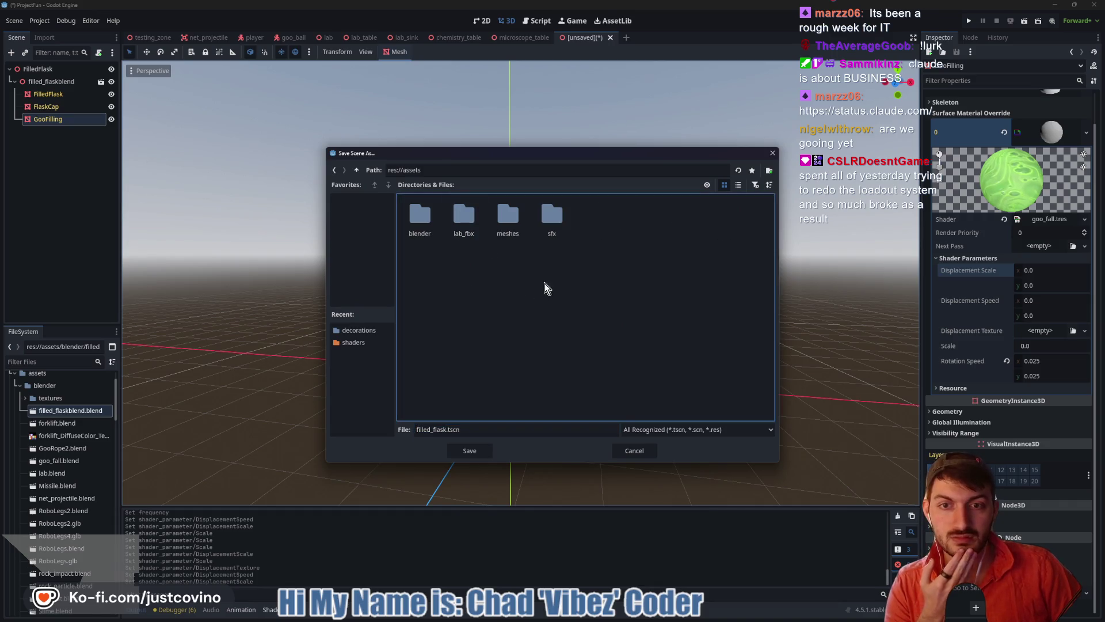
left_click(357, 170)
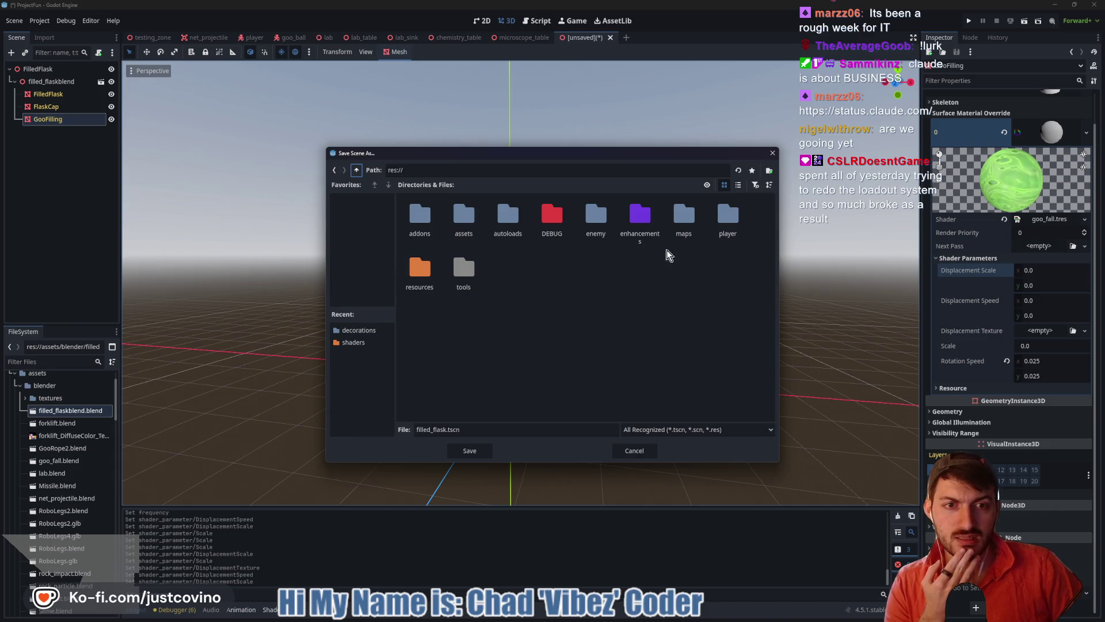
double_click(674, 217)
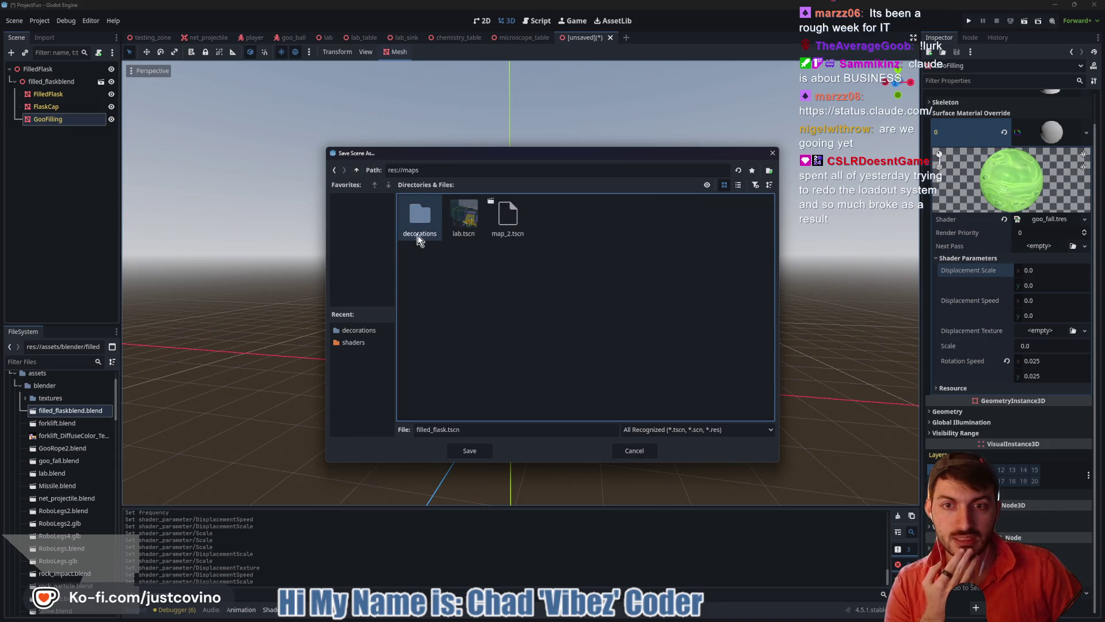
double_click(414, 214)
left_click(459, 455)
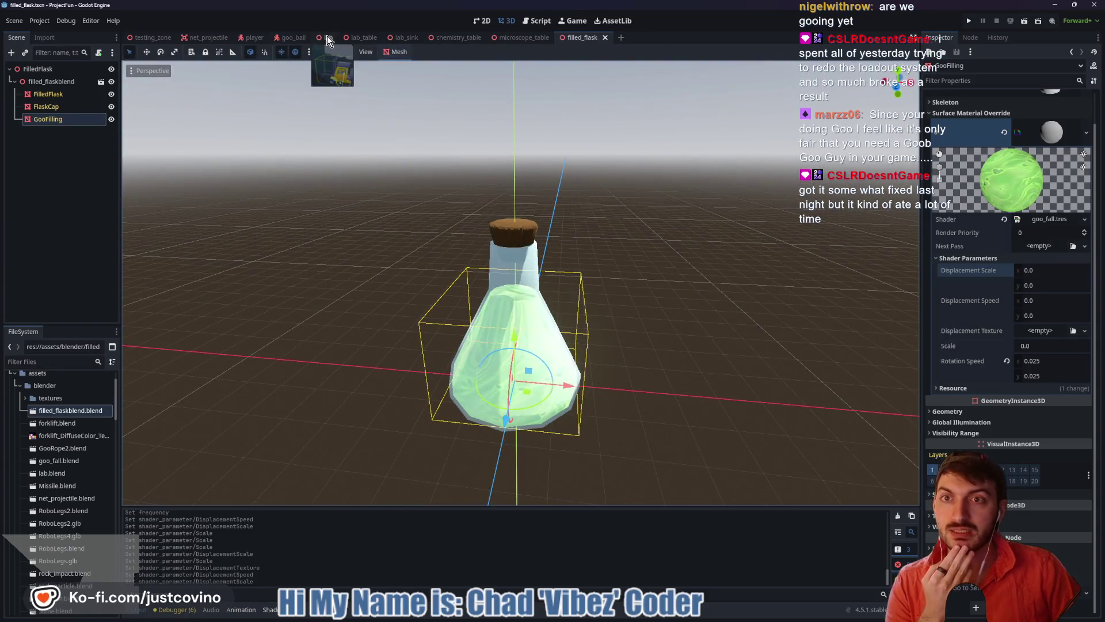
In the lab scene, delete GooBarrels and the CSGBox3D14–19 barrel nodes
left_click(327, 38)
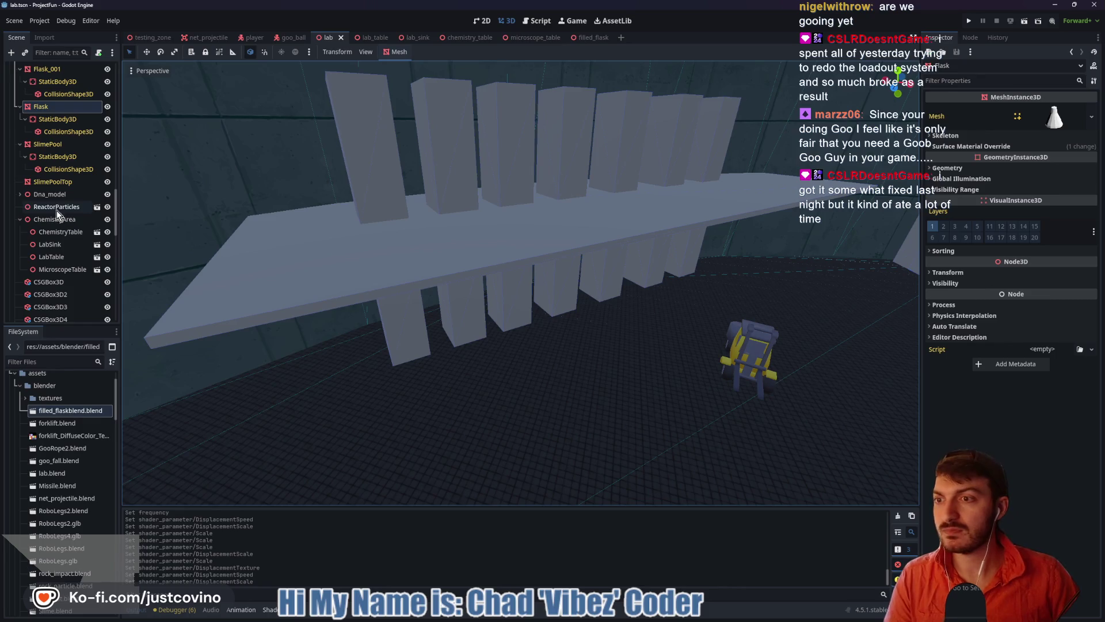
scroll(44, 178, "up", 5)
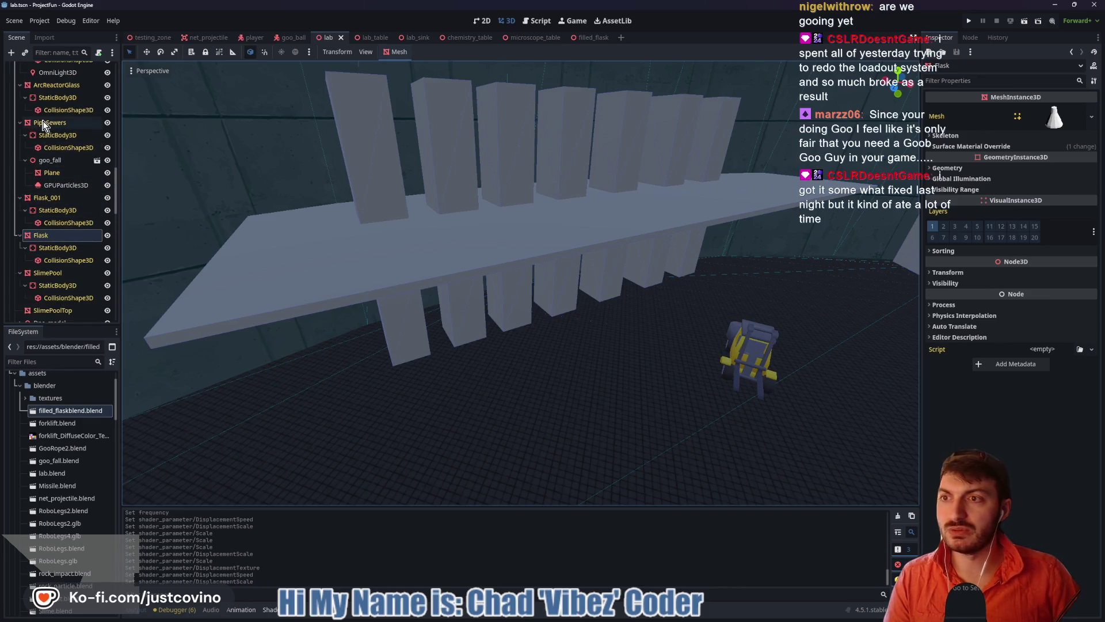
scroll(61, 233, "down", 2)
scroll(61, 233, "down", 2)
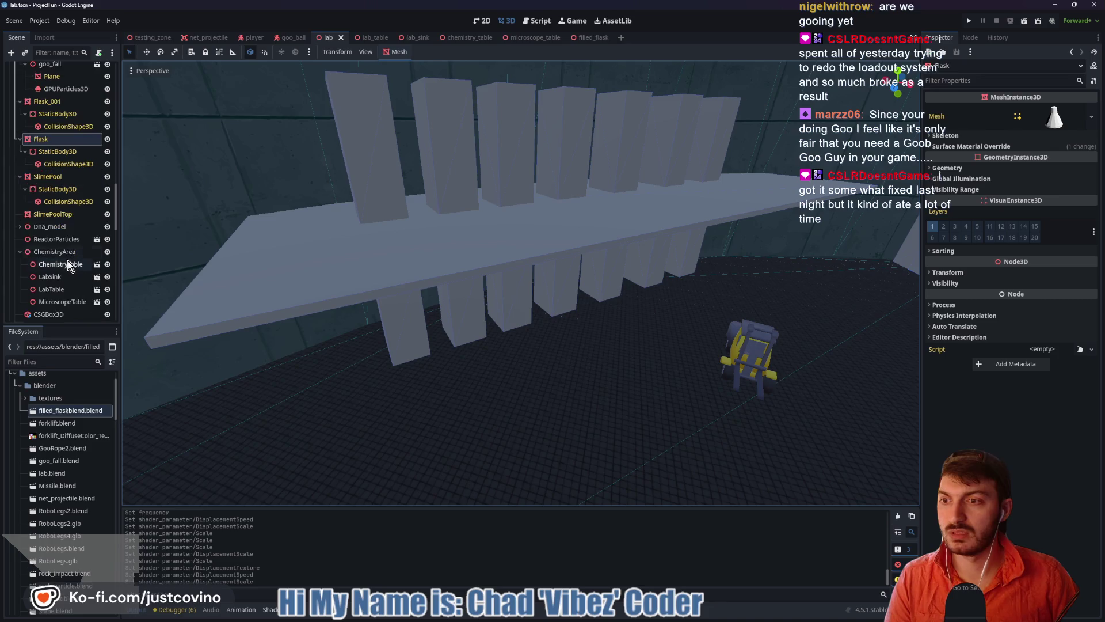
scroll(31, 257, "down", 2)
left_click(39, 252)
left_click(354, 270)
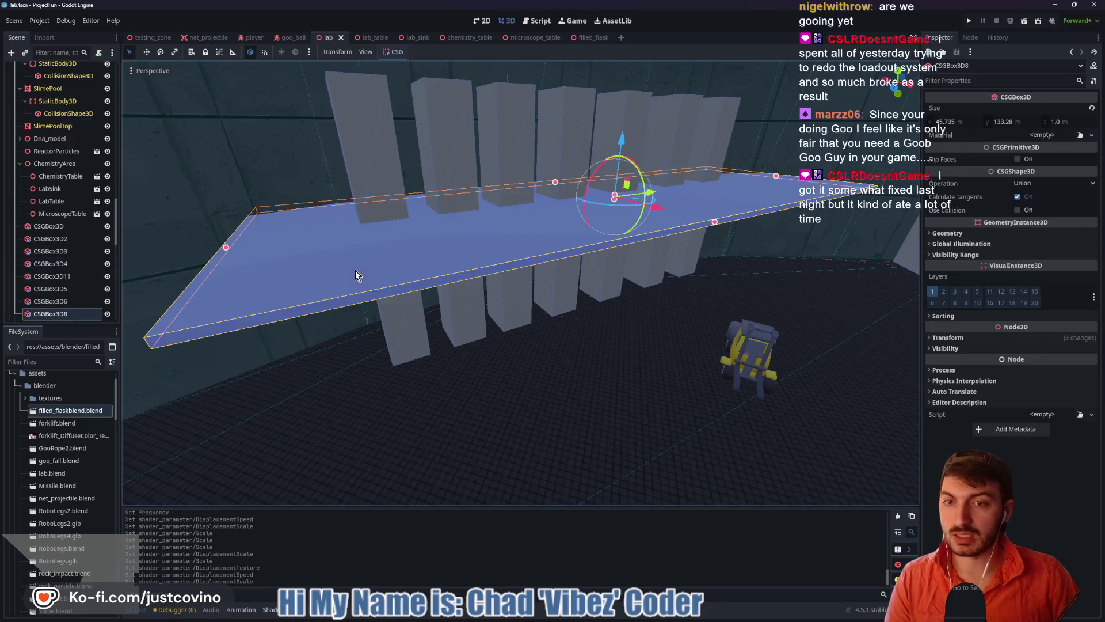
scroll(53, 299, "down", 3)
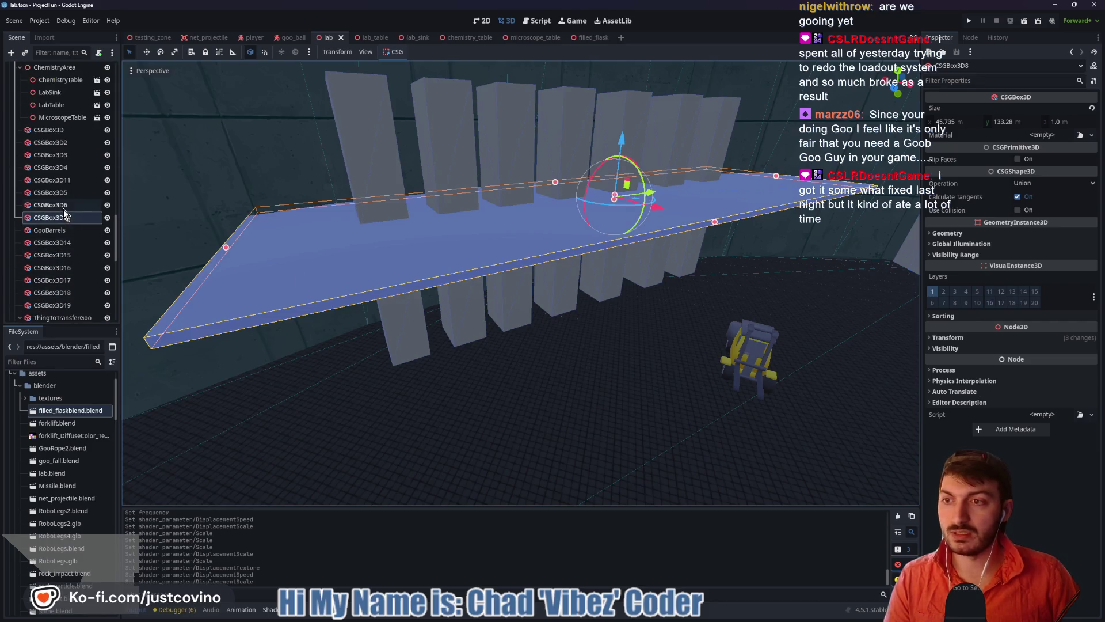
left_click(57, 245)
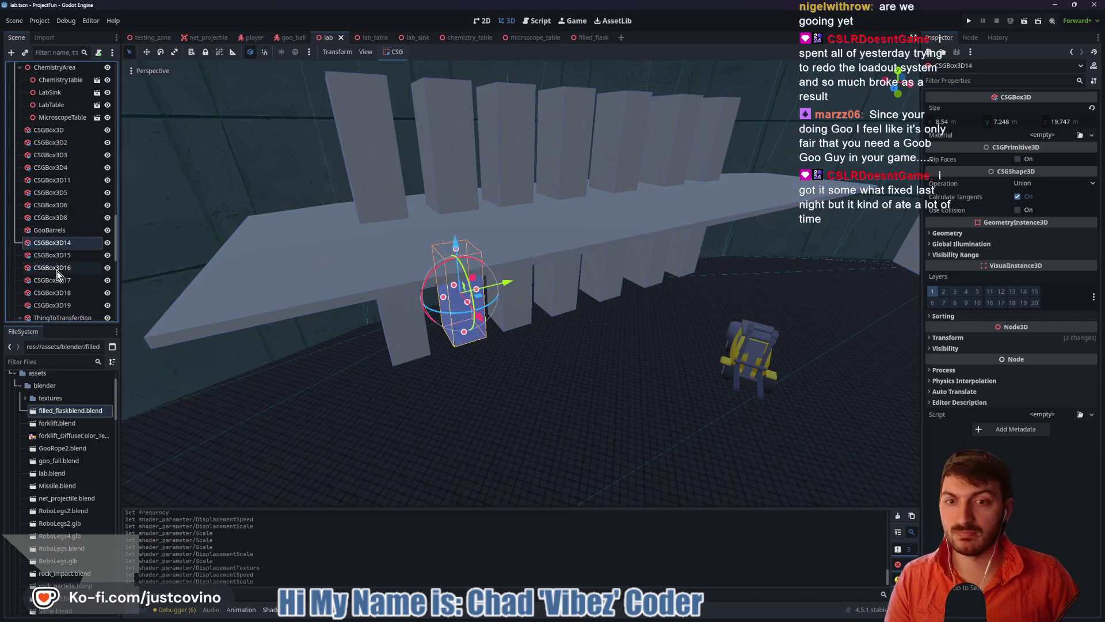
left_click(58, 230)
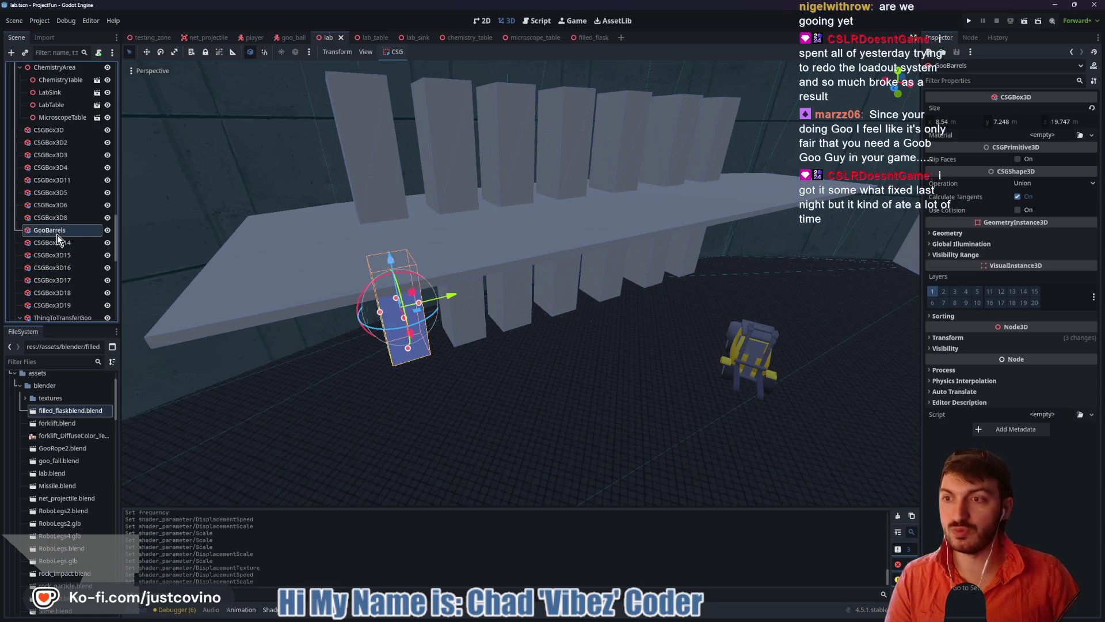
scroll(60, 287, "down", 1)
left_click(63, 274, "shift")
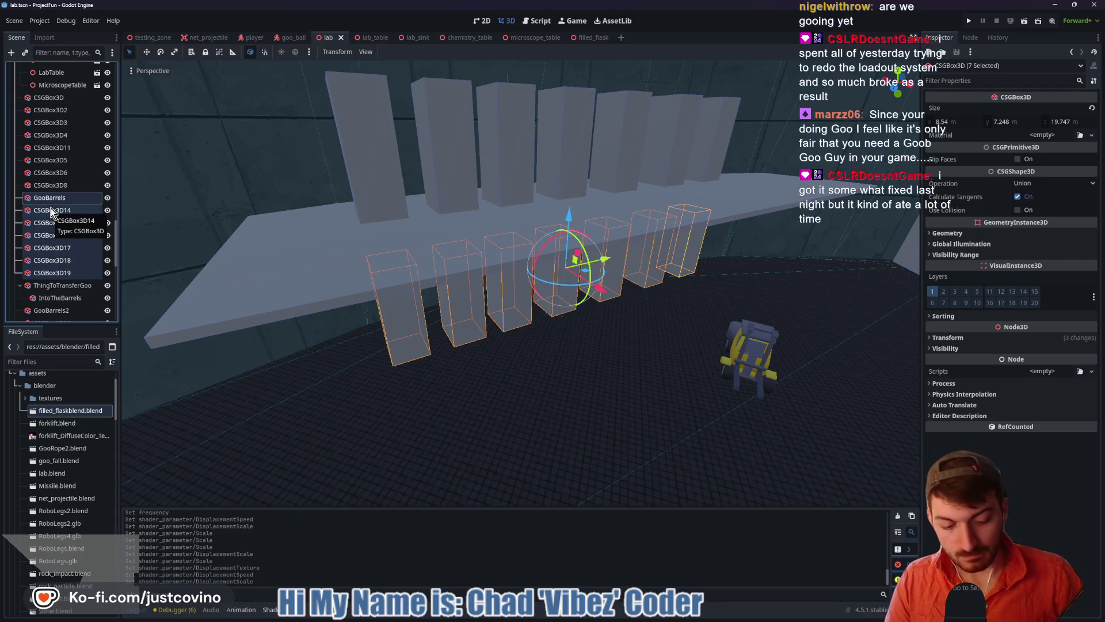
key("Delete")
key("Return")
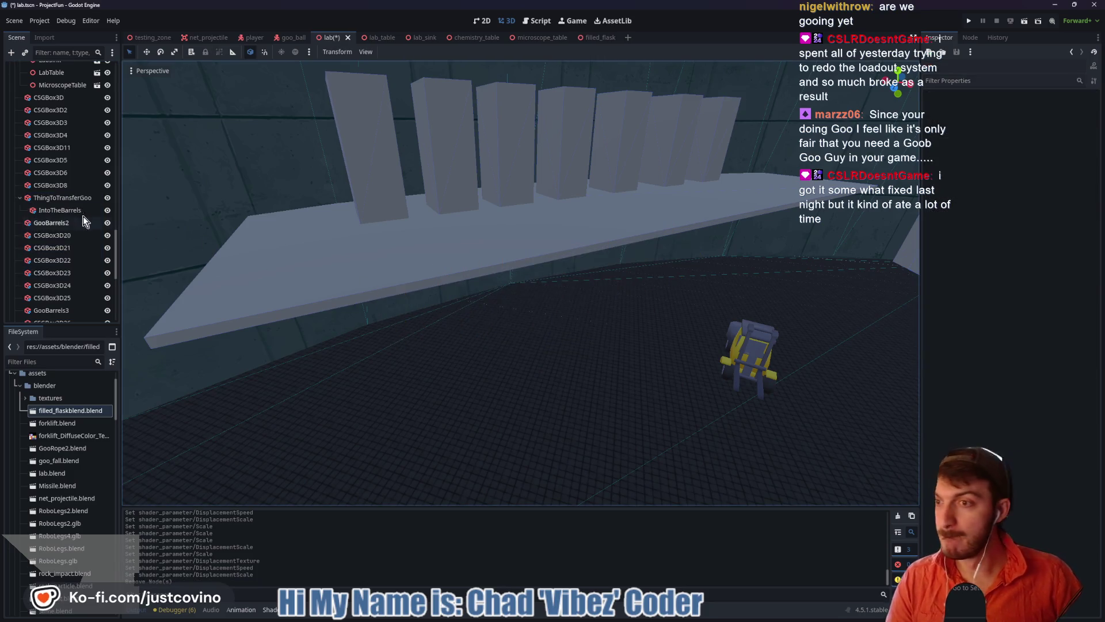
Add a new Node3D child under the root lab node
left_click(19, 199)
scroll(72, 190, "up", 3)
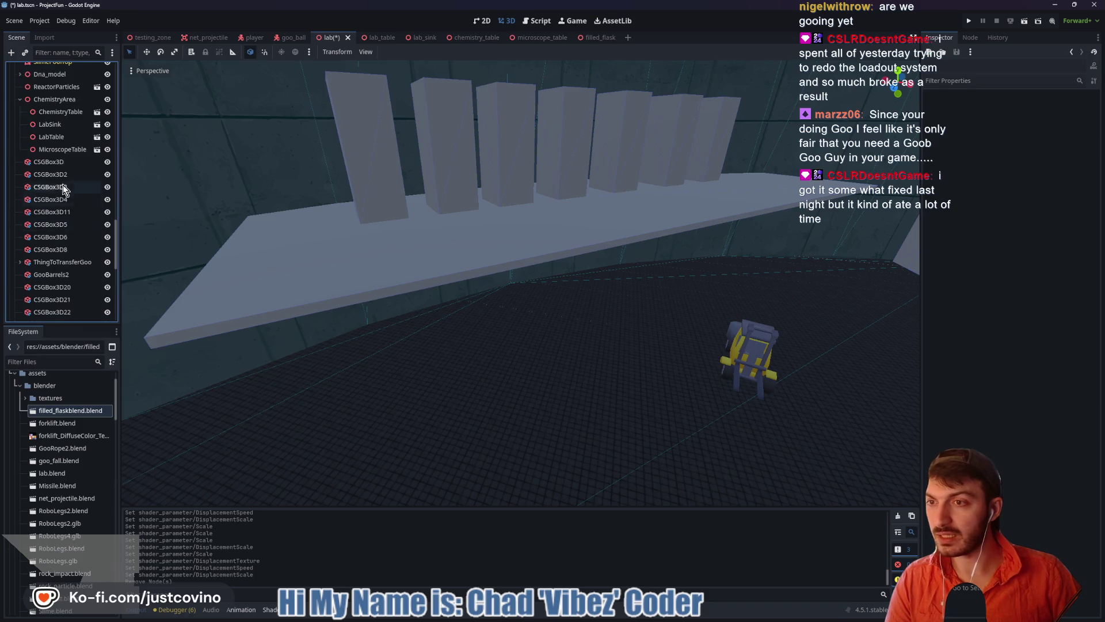
left_click(42, 163)
left_click(56, 249)
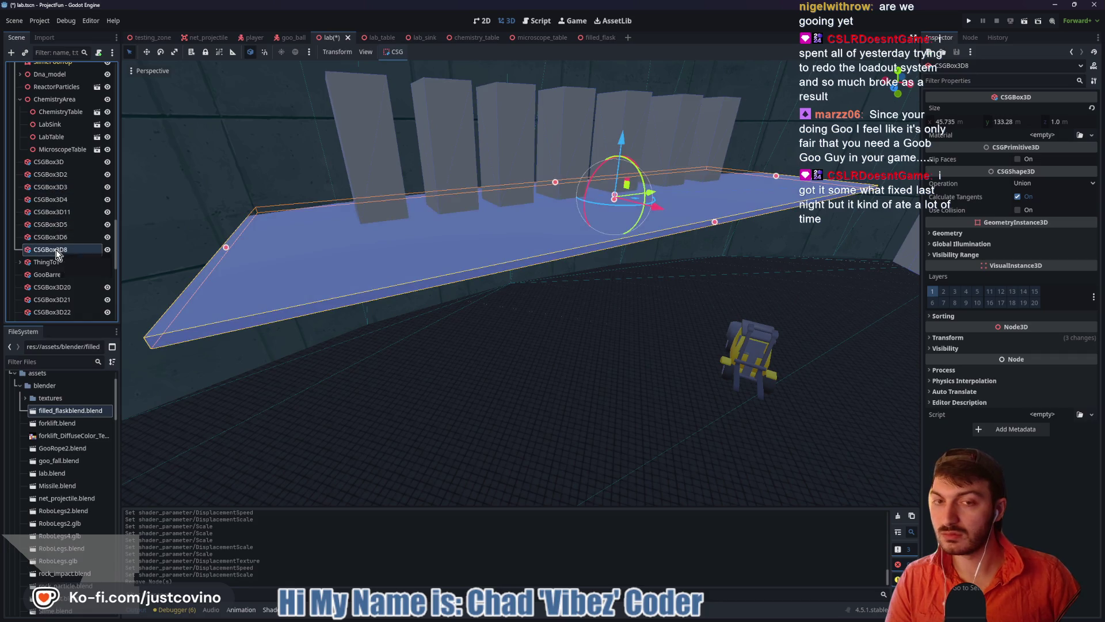
left_click(36, 99)
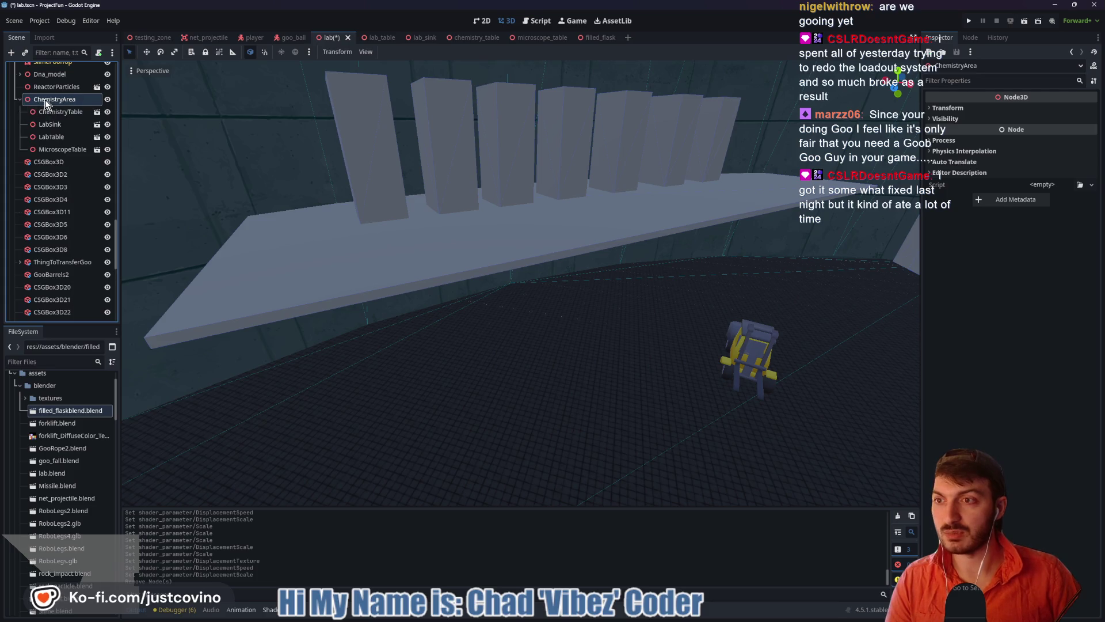
scroll(57, 167, "up", 10)
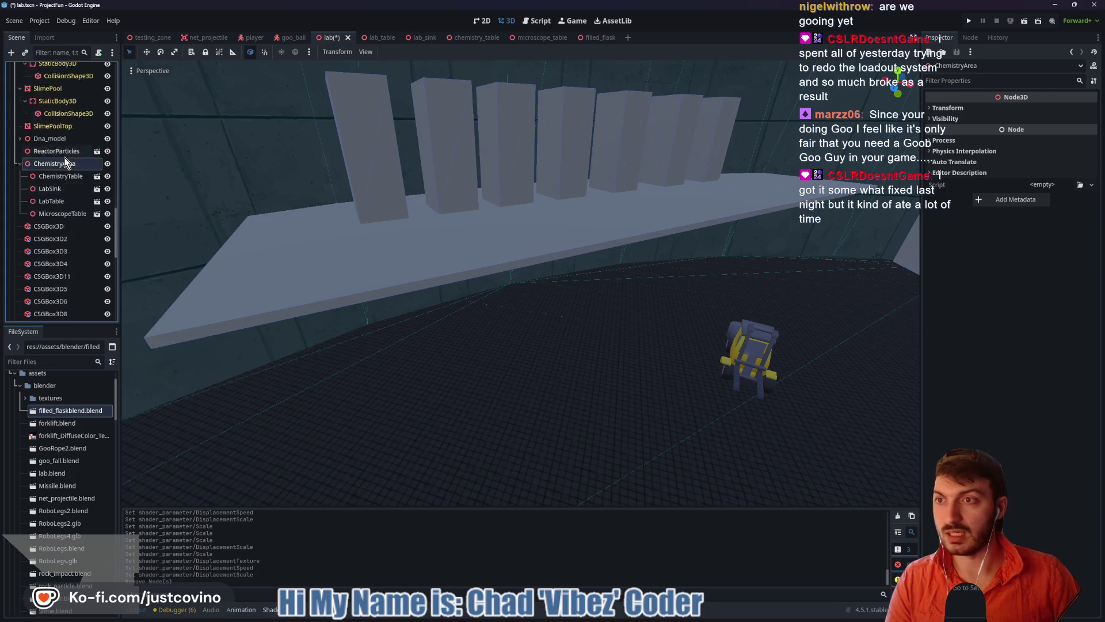
scroll(54, 173, "up", 5)
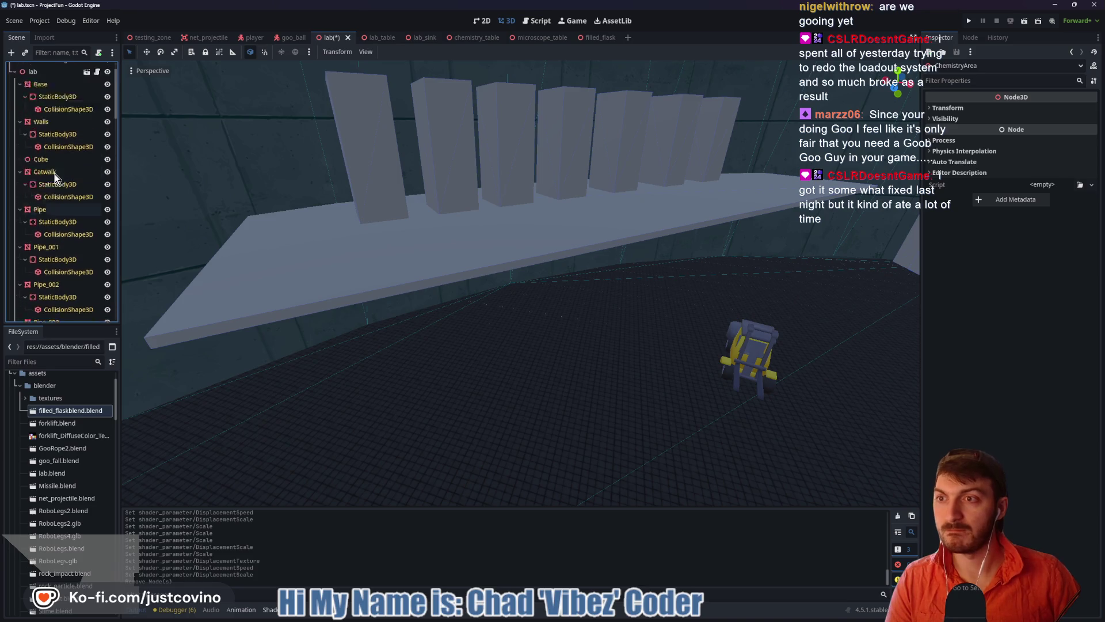
left_click(37, 108)
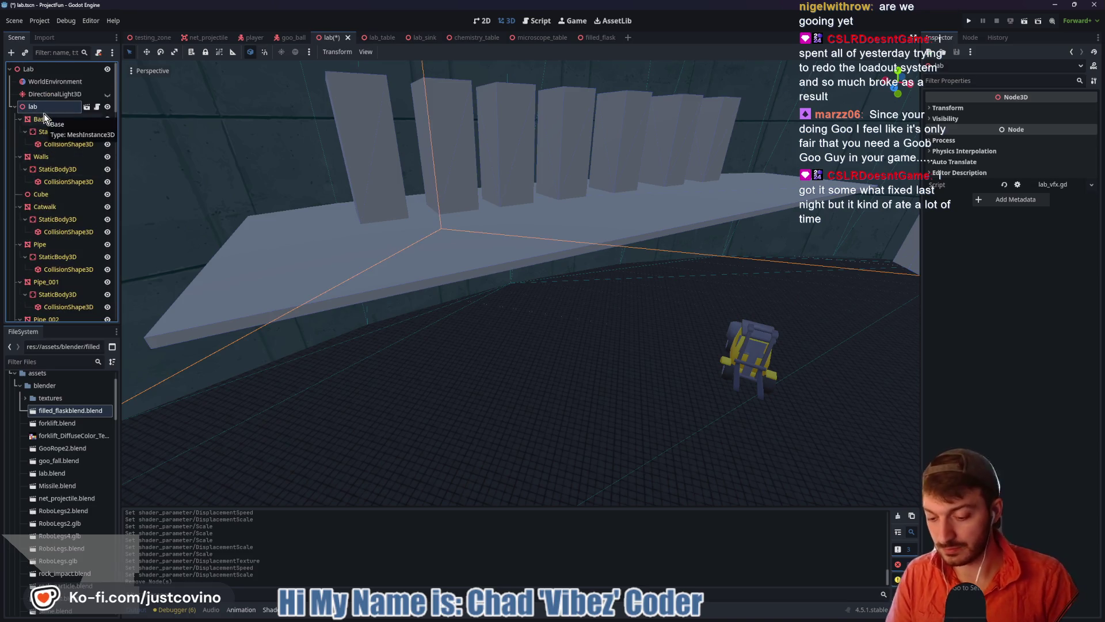
key("ctrl+a")
type("node3d")
key("Return")
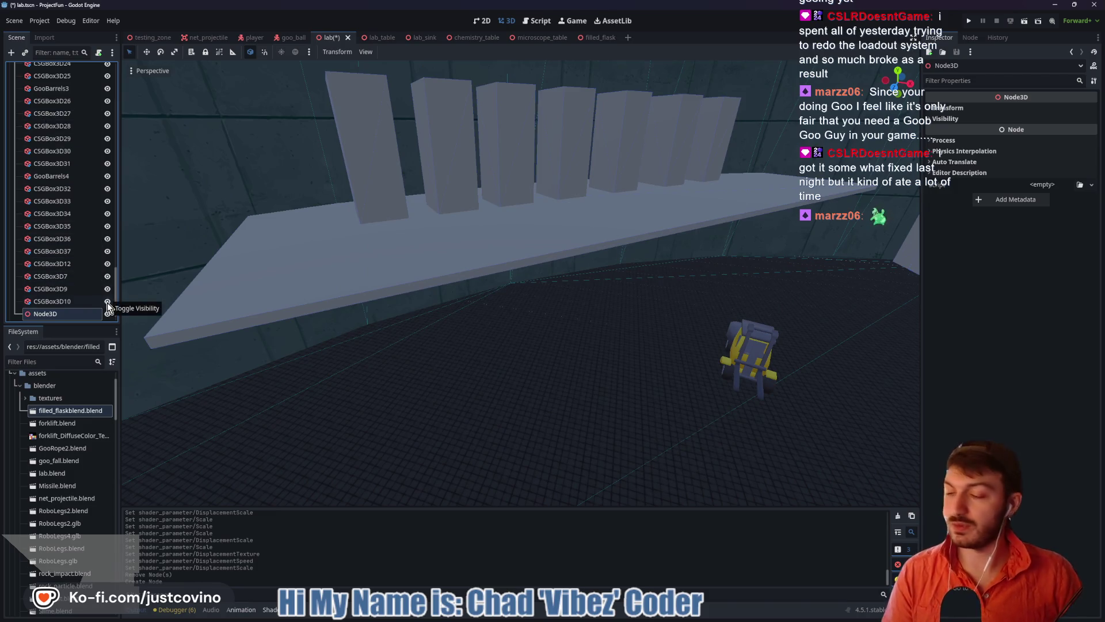
scroll(107, 302, "down", 1)
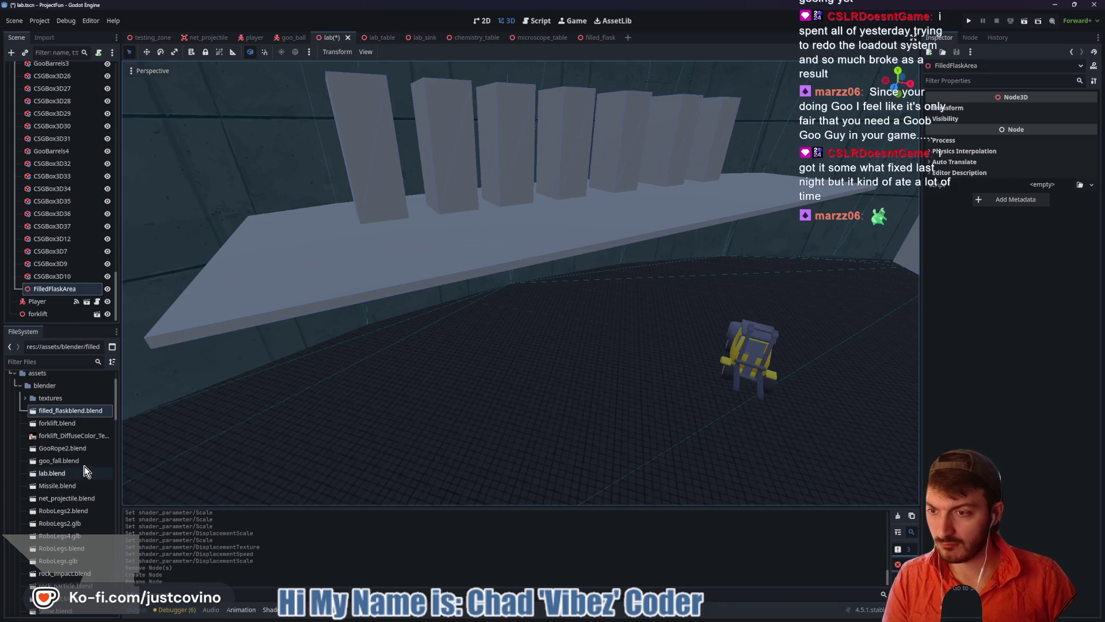
Instance filled_flask.tscn under FilledFlaskArea and frame it in the viewport
left_click(18, 389)
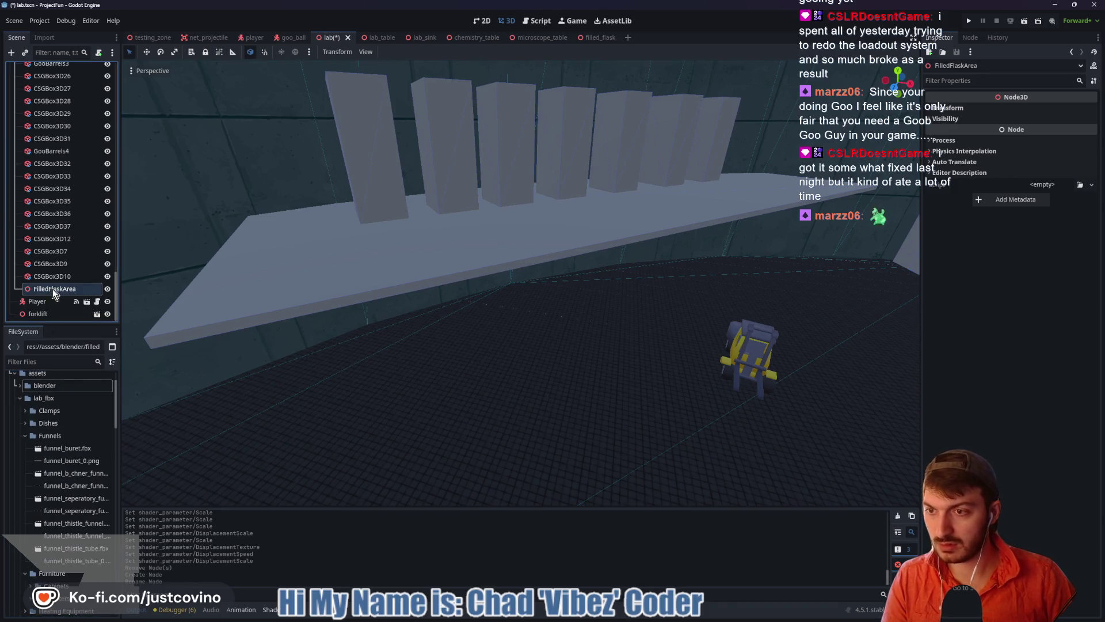
key("ctrl+shift+a")
type("fille")
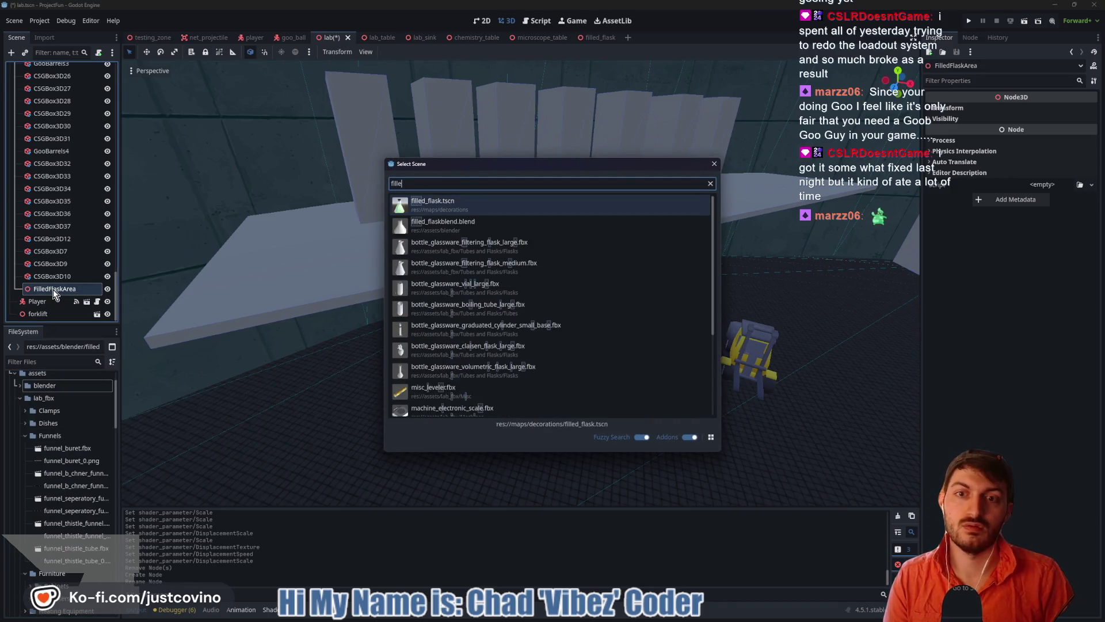
key("Return")
key("f")
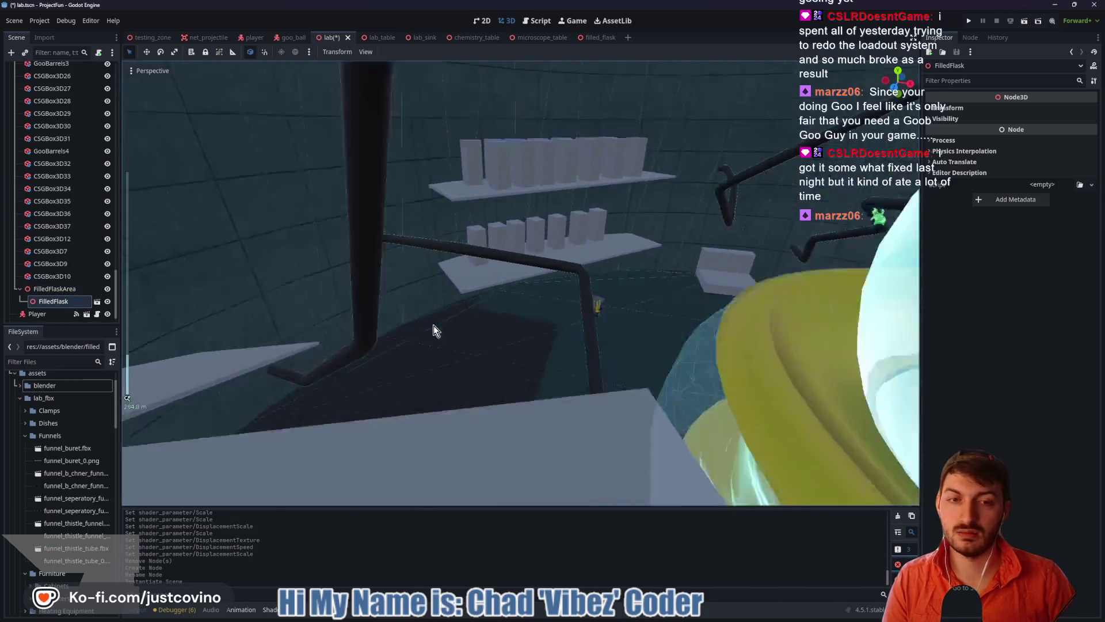
Move the flask out onto the table, with the bench and forklift in view
mouse_move(784, 474)
left_mouse_down()
mouse_move(469, 420)
mouse_move(382, 444)
mouse_move(443, 380)
left_mouse_up()
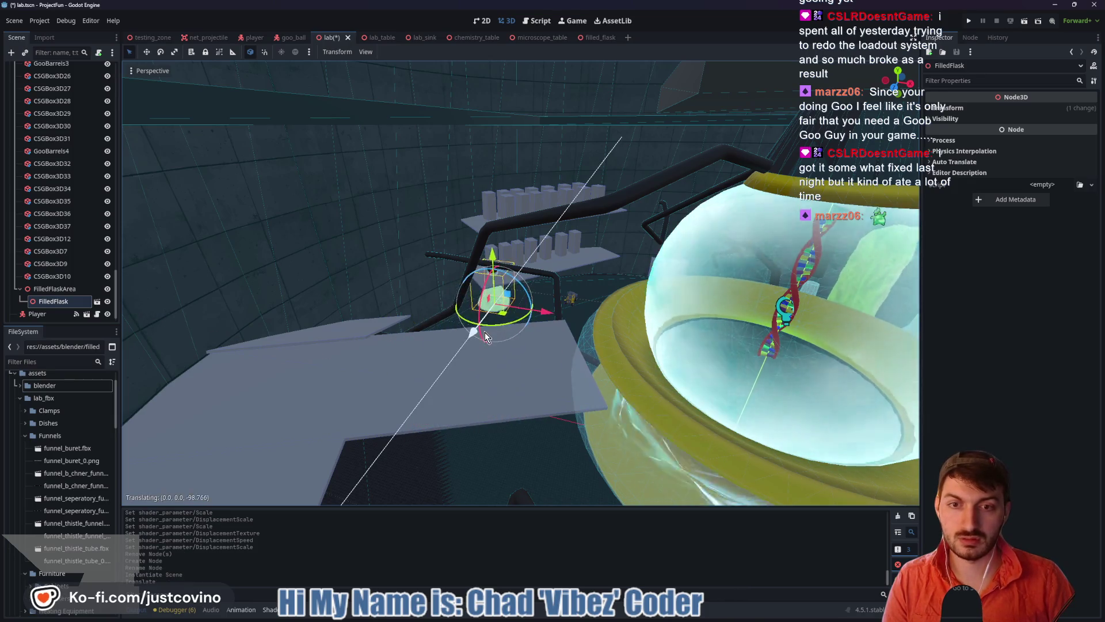
scroll(443, 380, "up", 3)
key("s")
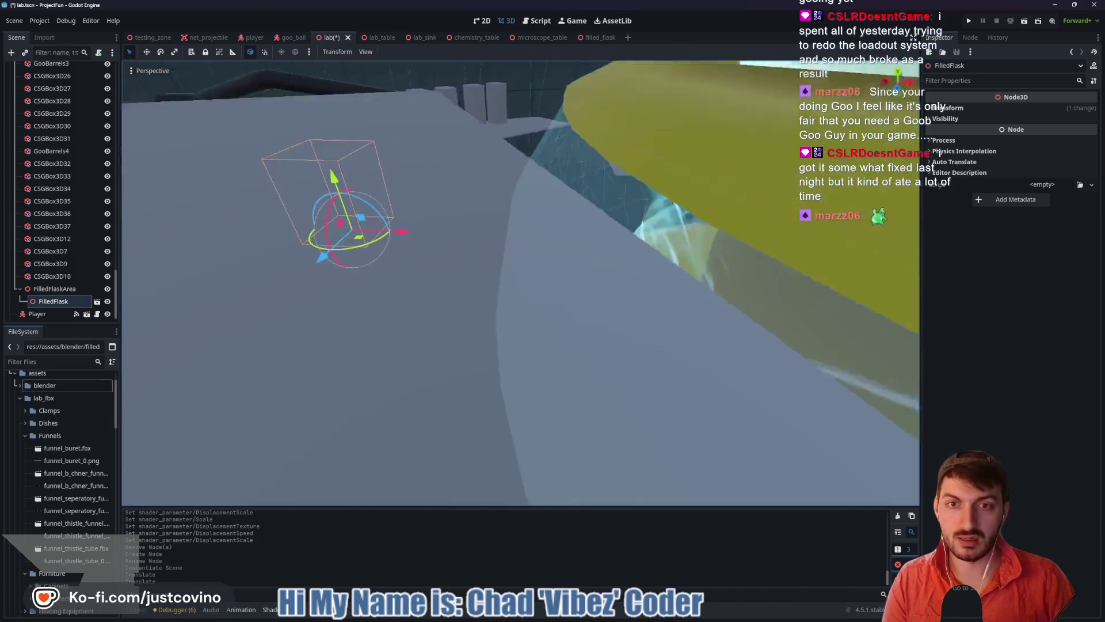
key("s")
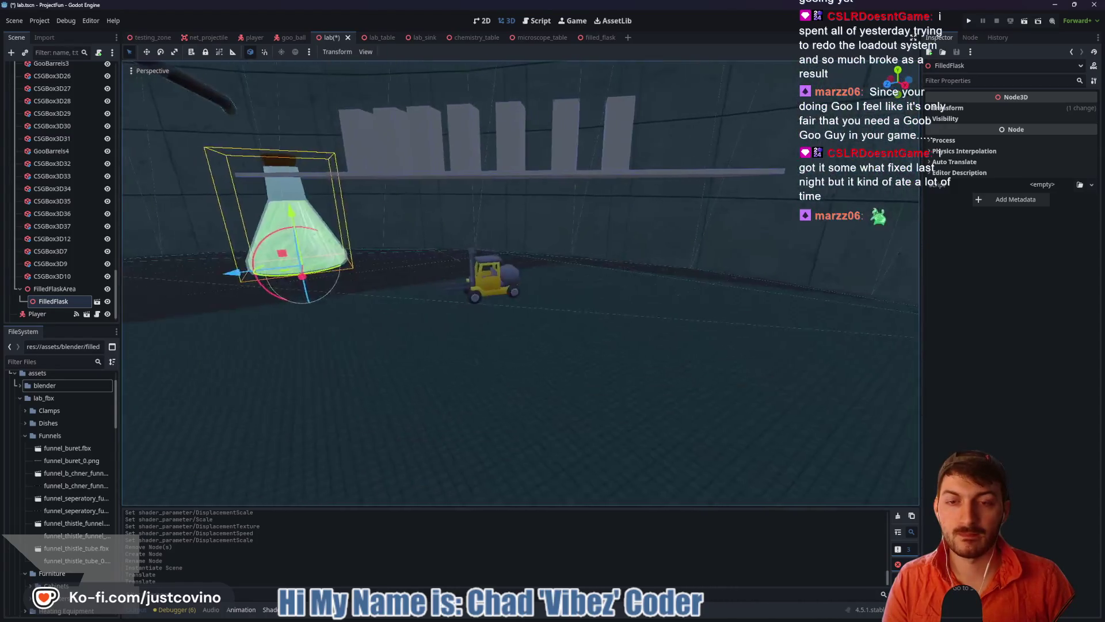
key("w")
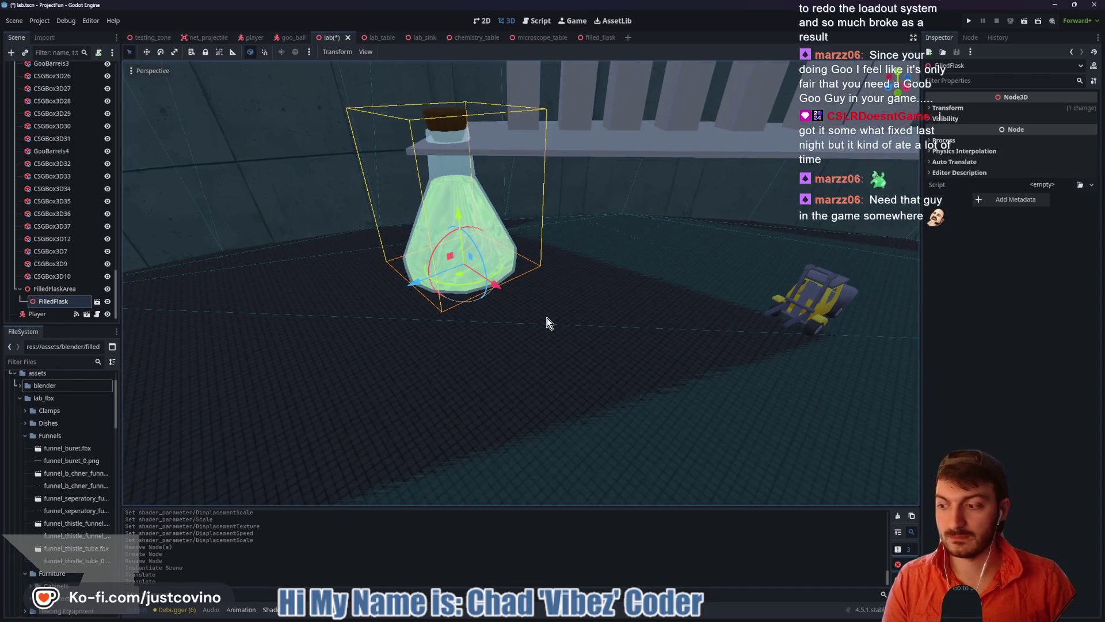
key("f")
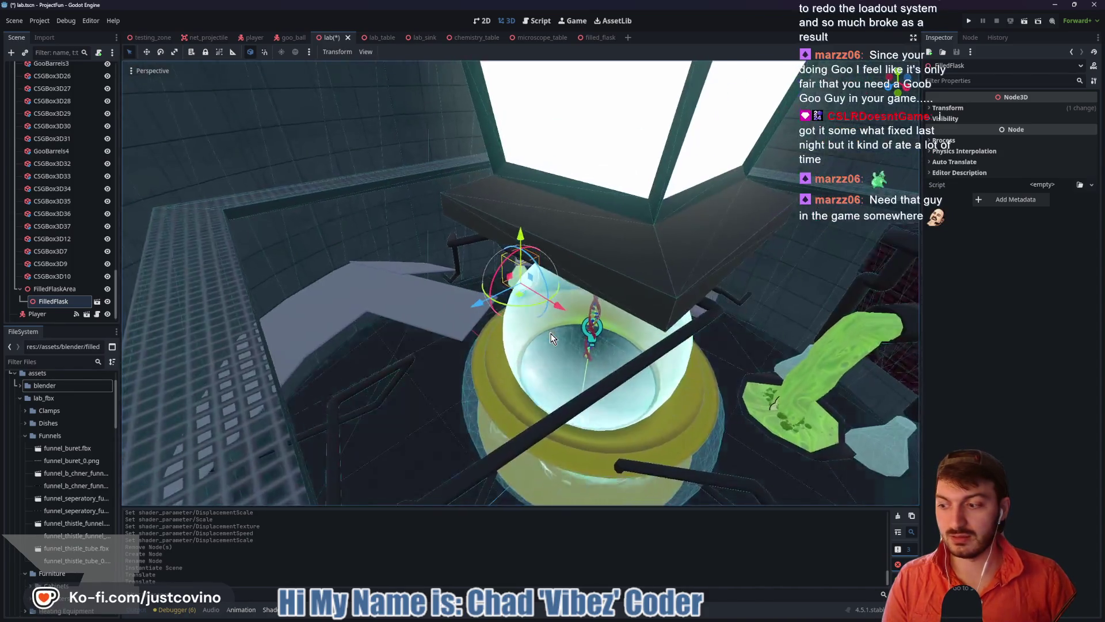
scroll(551, 335, "down", 5)
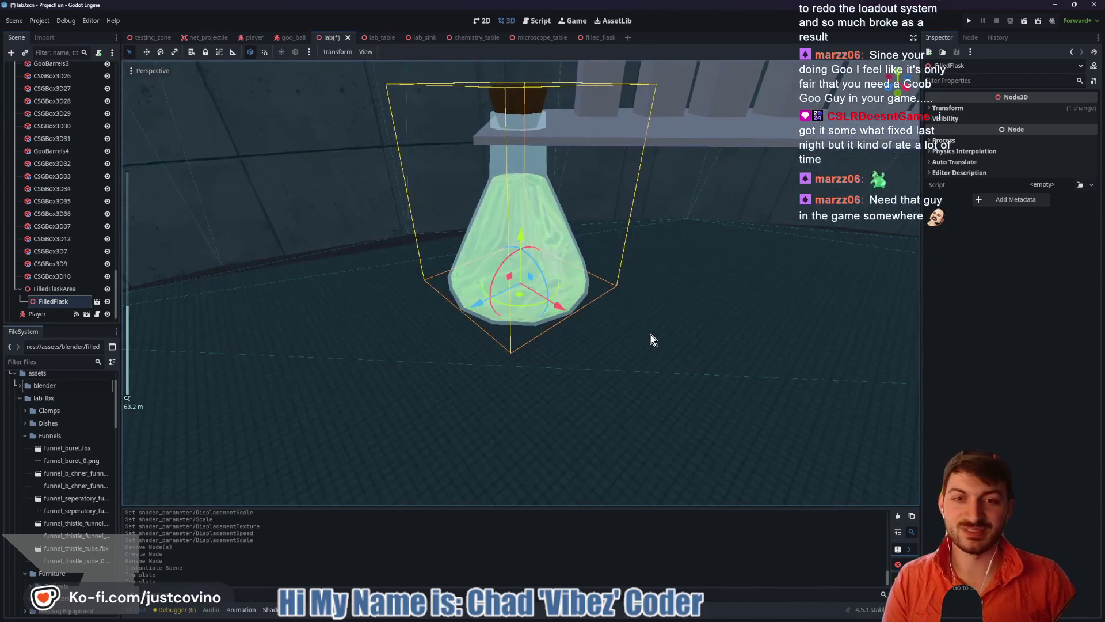
mouse_move(653, 338)
left_mouse_down()
mouse_move(782, 332)
mouse_move(551, 319)
mouse_move(706, 290)
mouse_move(749, 302)
mouse_move(380, 260)
left_mouse_up()
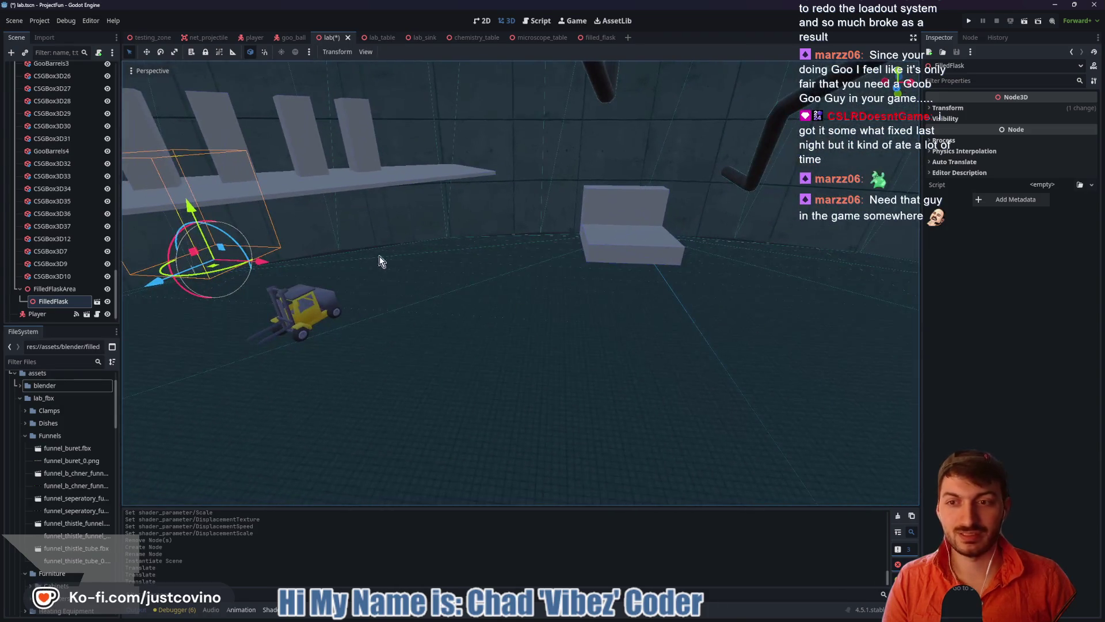
Slide the flask along its X axis until it hangs beneath the long shelf
left_click_drag(284, 269, 864, 337)
key("f")
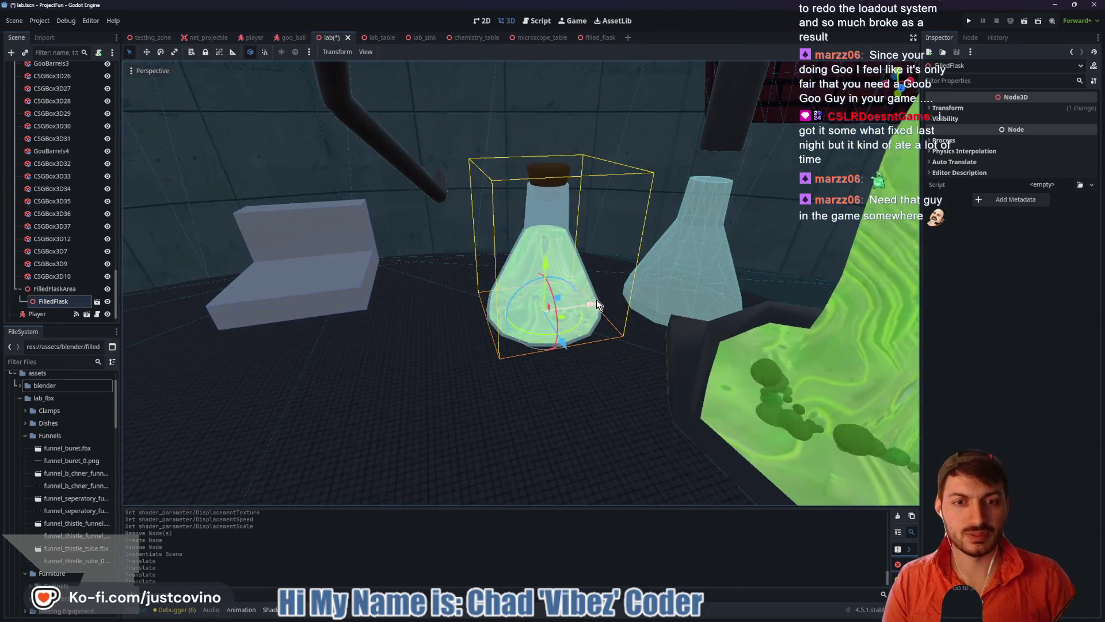
left_click_drag(592, 304, 724, 303)
key("f")
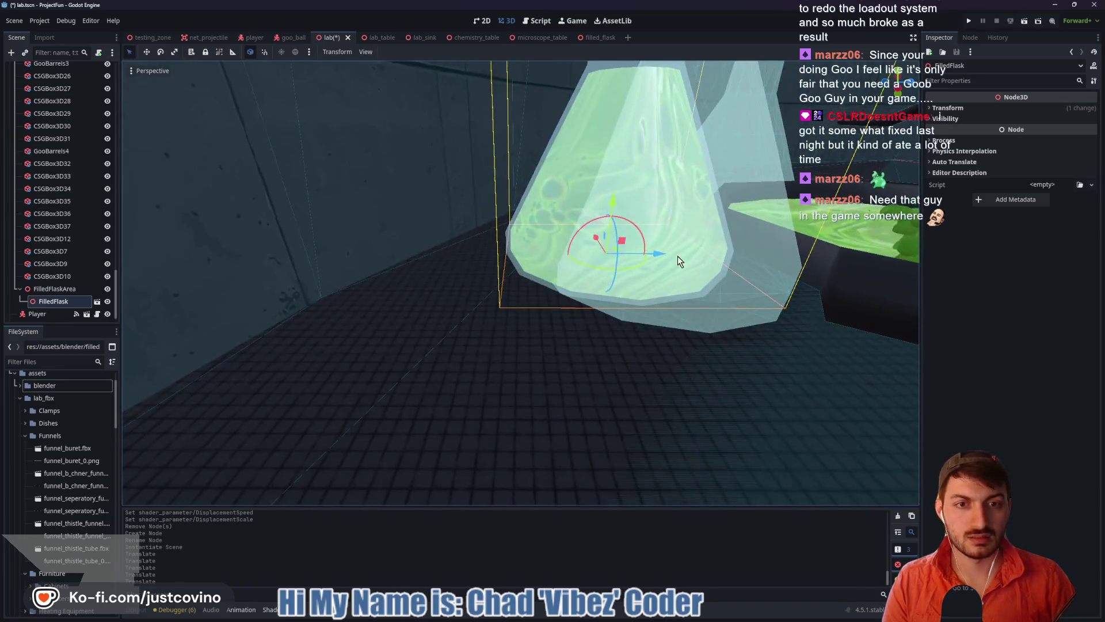
mouse_move(678, 256)
left_mouse_down()
mouse_move(664, 254)
mouse_move(697, 261)
left_mouse_up()
mouse_move(633, 248)
left_mouse_down()
mouse_move(641, 362)
mouse_move(664, 312)
mouse_move(714, 308)
mouse_move(615, 260)
mouse_move(276, 212)
mouse_move(368, 227)
left_mouse_up()
key("f")
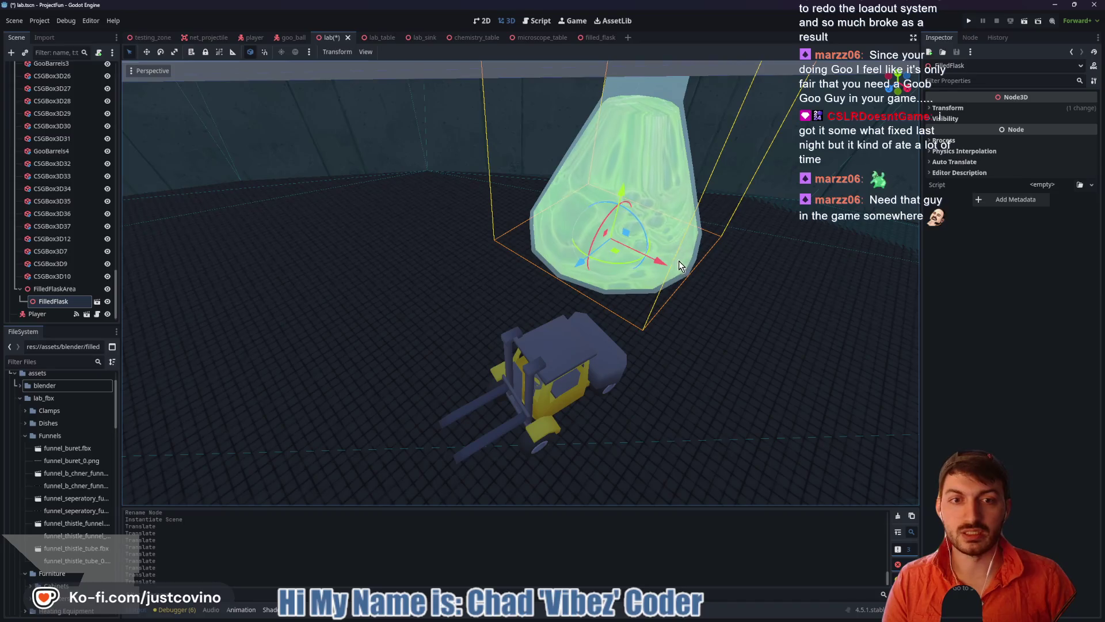
left_click_drag(680, 265, 567, 256)
left_click_drag(498, 232, 449, 288)
scroll(580, 354, "down", 5)
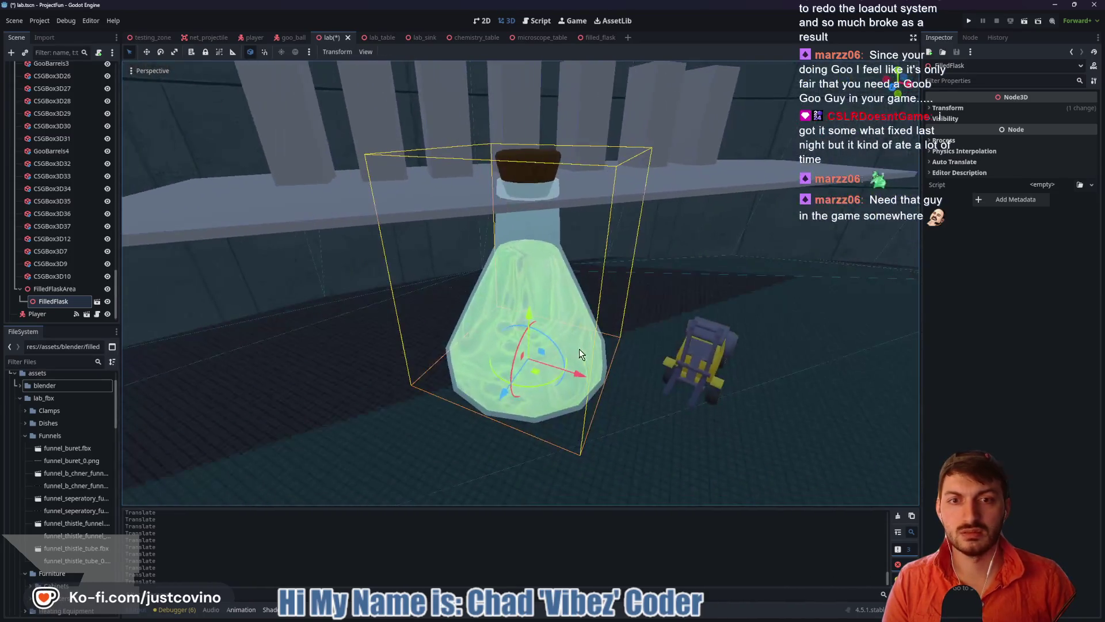
mouse_move(572, 387)
left_mouse_down()
mouse_move(434, 358)
mouse_move(285, 346)
left_mouse_up()
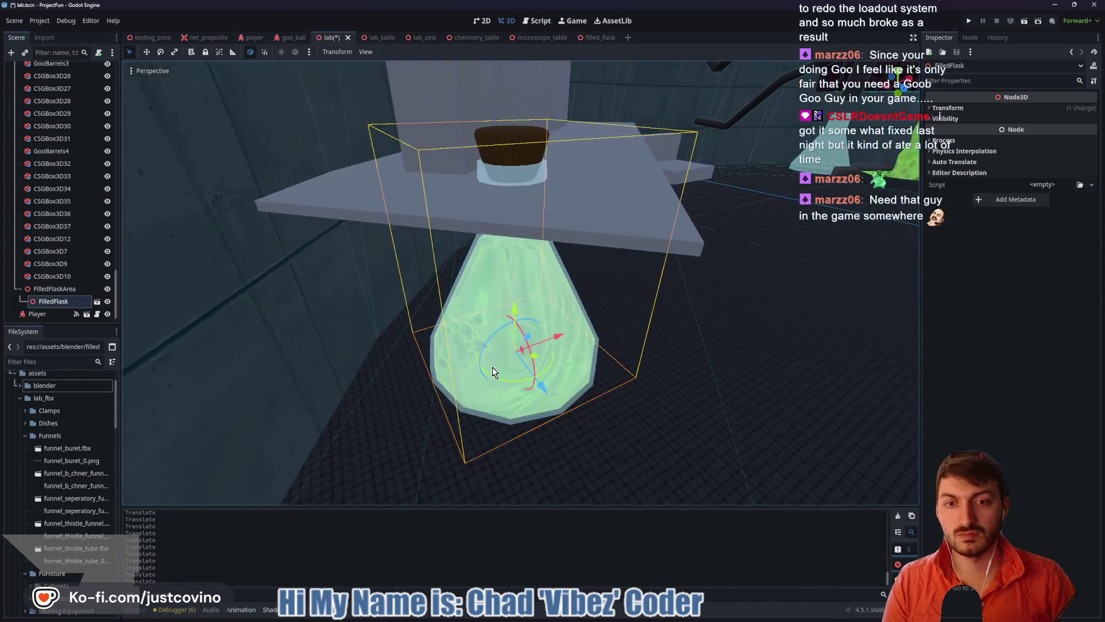
mouse_move(559, 338)
left_mouse_down()
mouse_move(527, 336)
mouse_move(493, 372)
left_mouse_up()
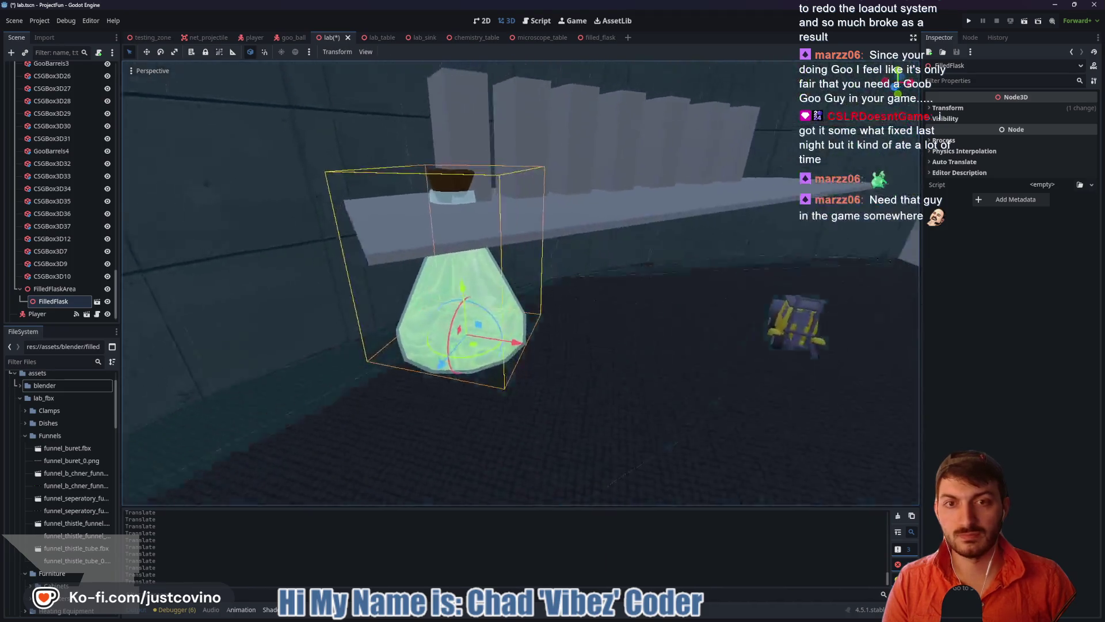
Raise the long shelf slightly and set the forklift's scale to 8
left_click(548, 250)
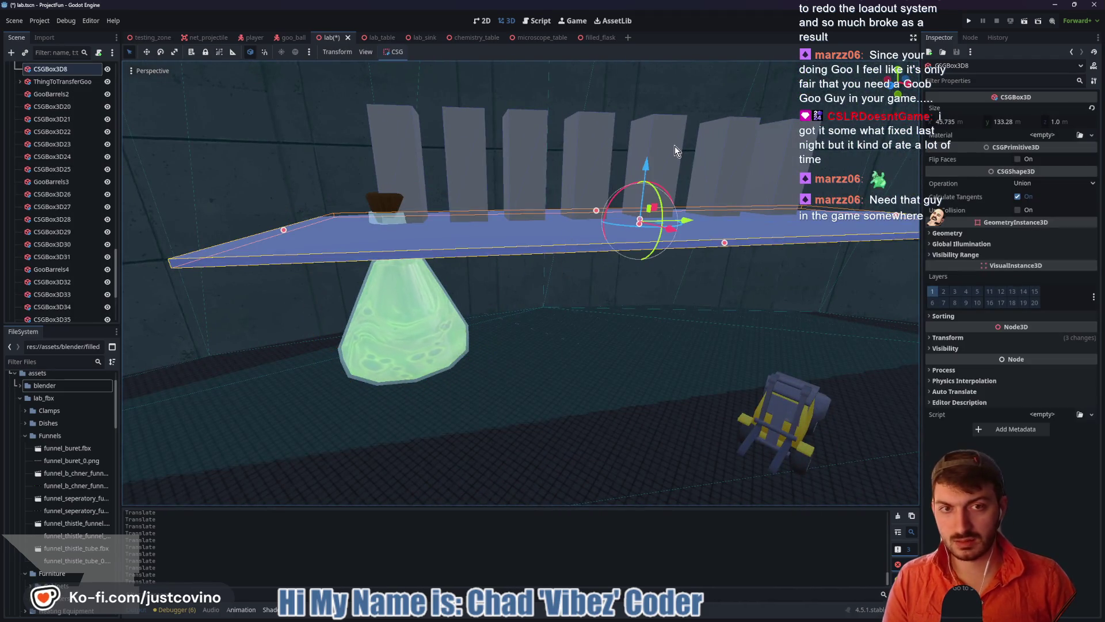
left_click_drag(645, 168, 637, 115)
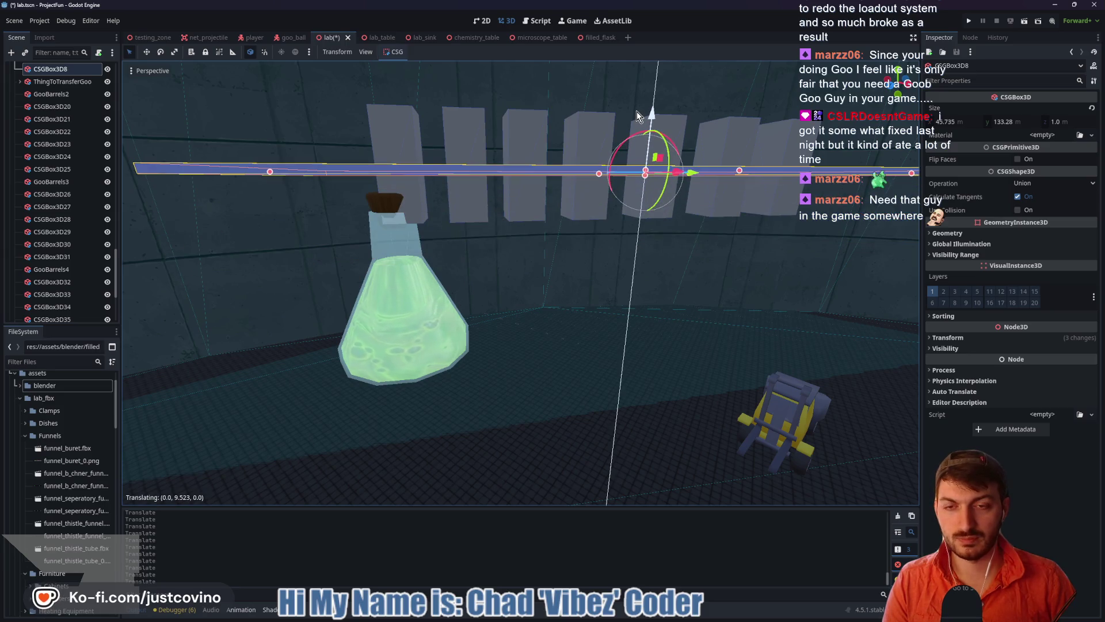
left_click(787, 425)
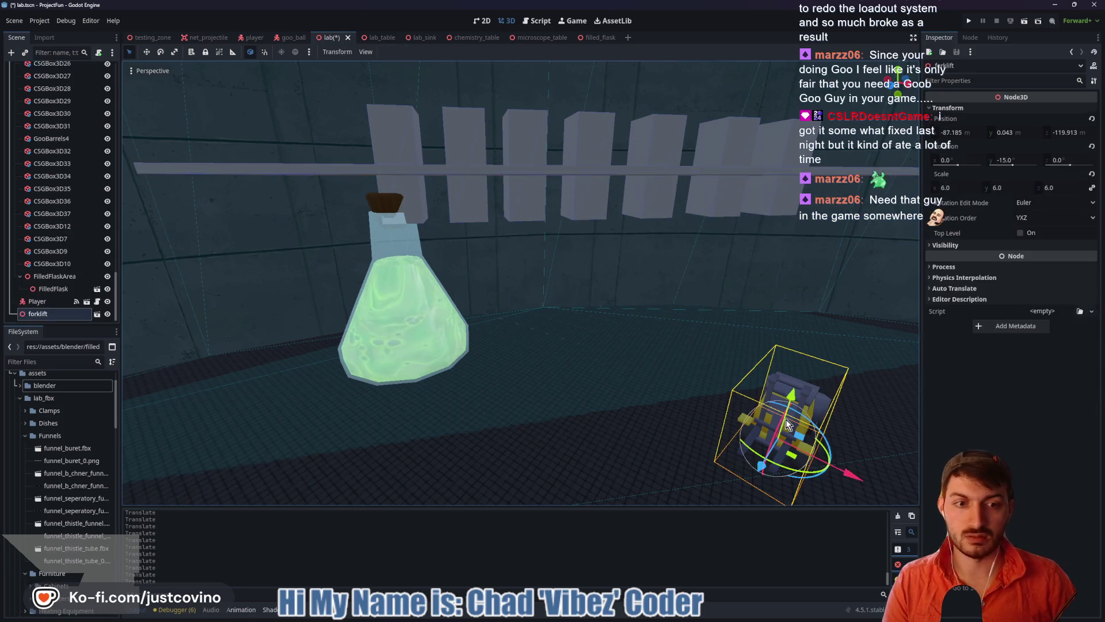
left_click(956, 189)
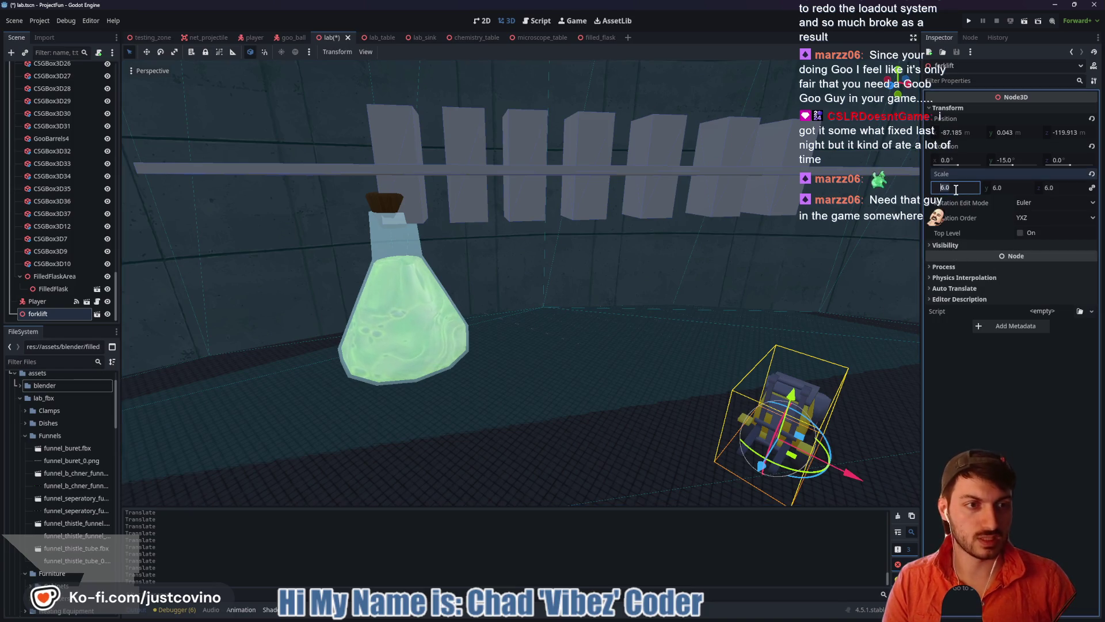
key("Return")
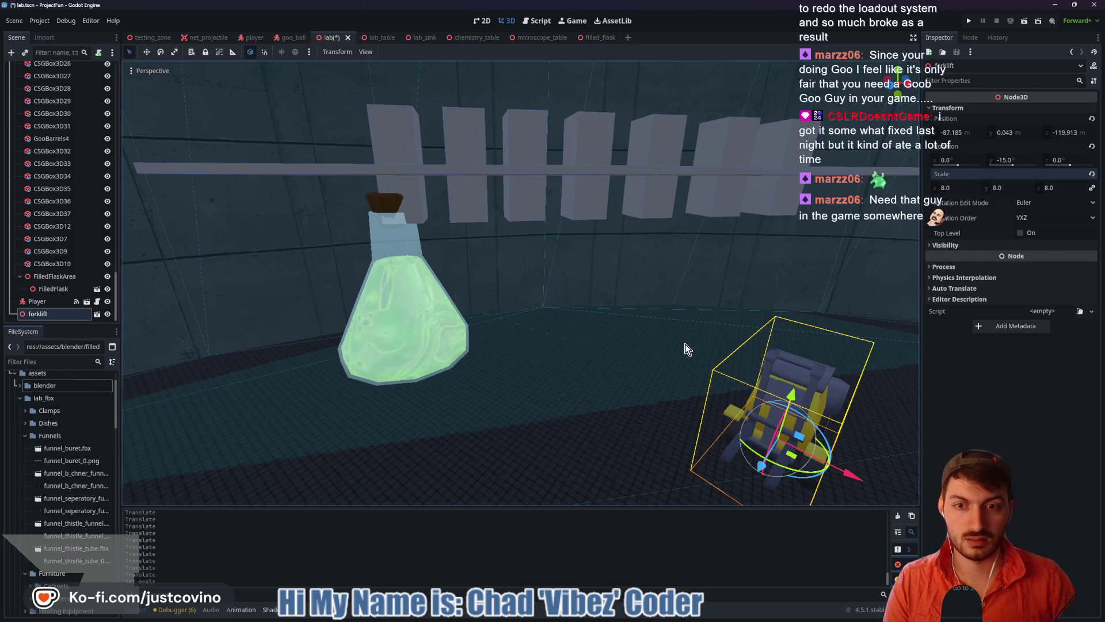
mouse_move(687, 348)
left_mouse_down()
mouse_move(575, 325)
mouse_move(681, 347)
left_mouse_up()
Delete the seven upright boxes above the shelf (GooBarrels2 and CSGBox3D20–25)
left_click(535, 174)
left_click(467, 138, "shift")
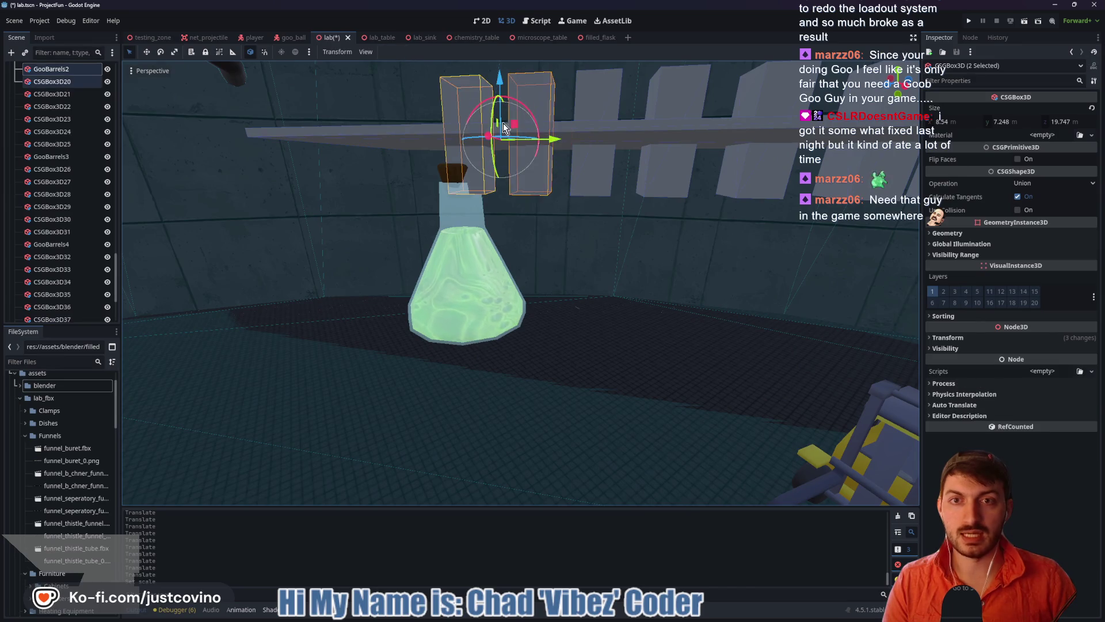
left_click(599, 172, "shift")
left_click(673, 144, "shift")
left_click(754, 149, "shift")
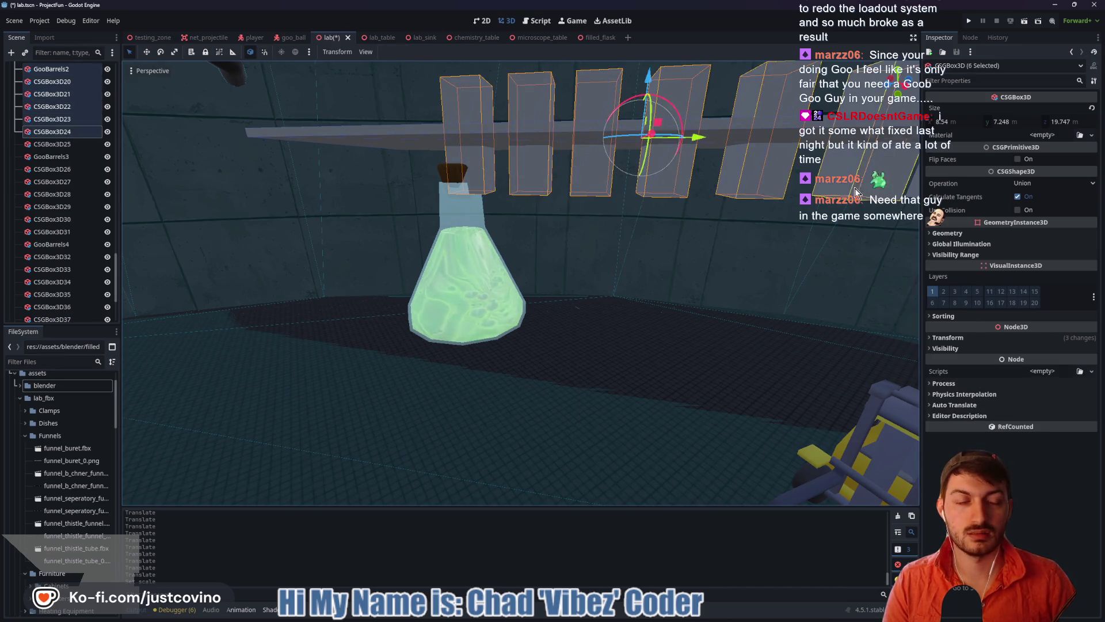
scroll(856, 192, "down", 5)
left_click(778, 236, "shift")
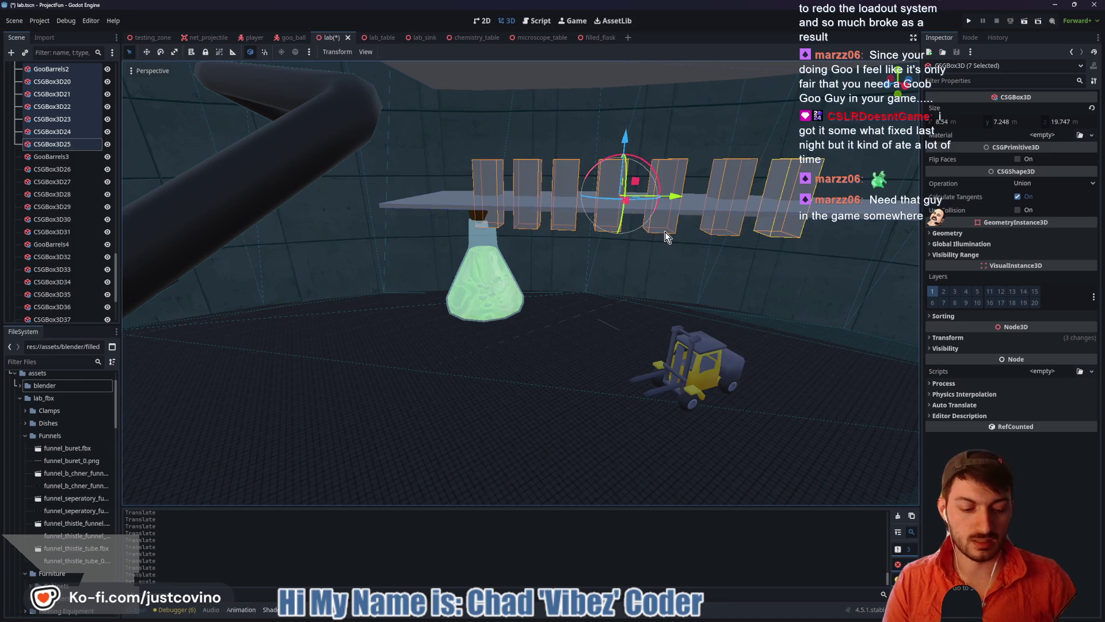
key("Delete")
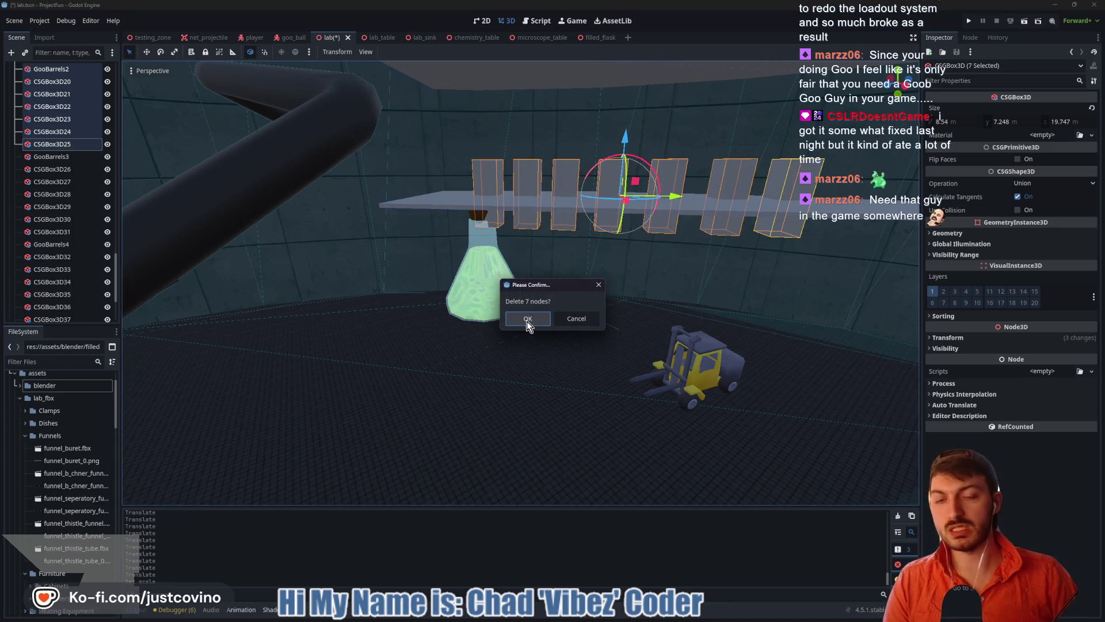
left_click(527, 320)
left_click(479, 288)
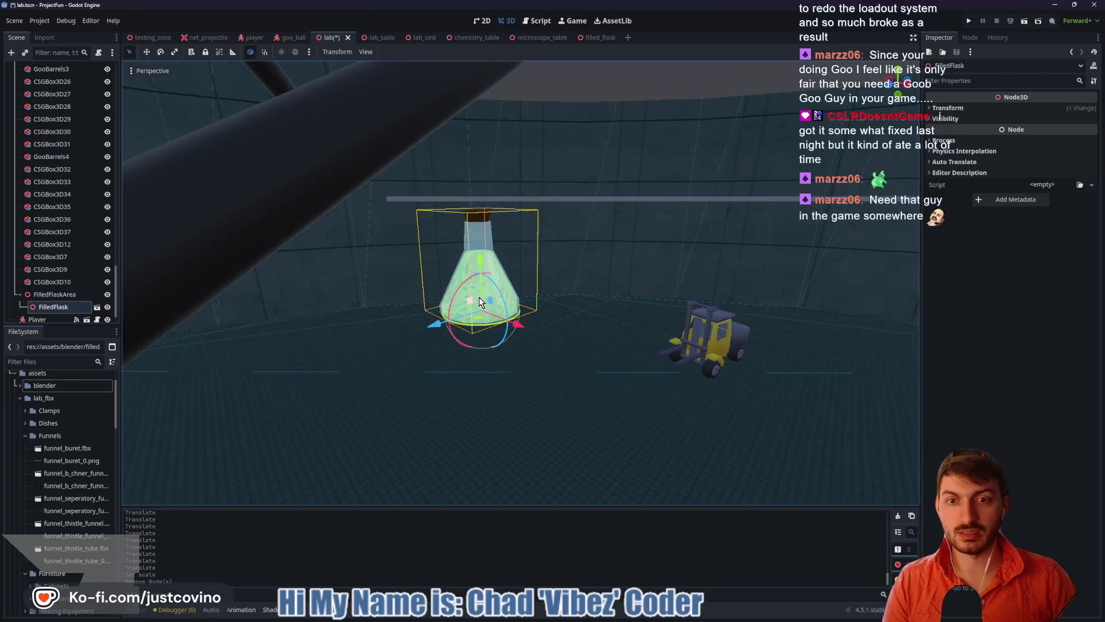
Duplicate the filled flask and place the copy beside the original
scroll(637, 301, "down", 3)
scroll(676, 311, "up", 4)
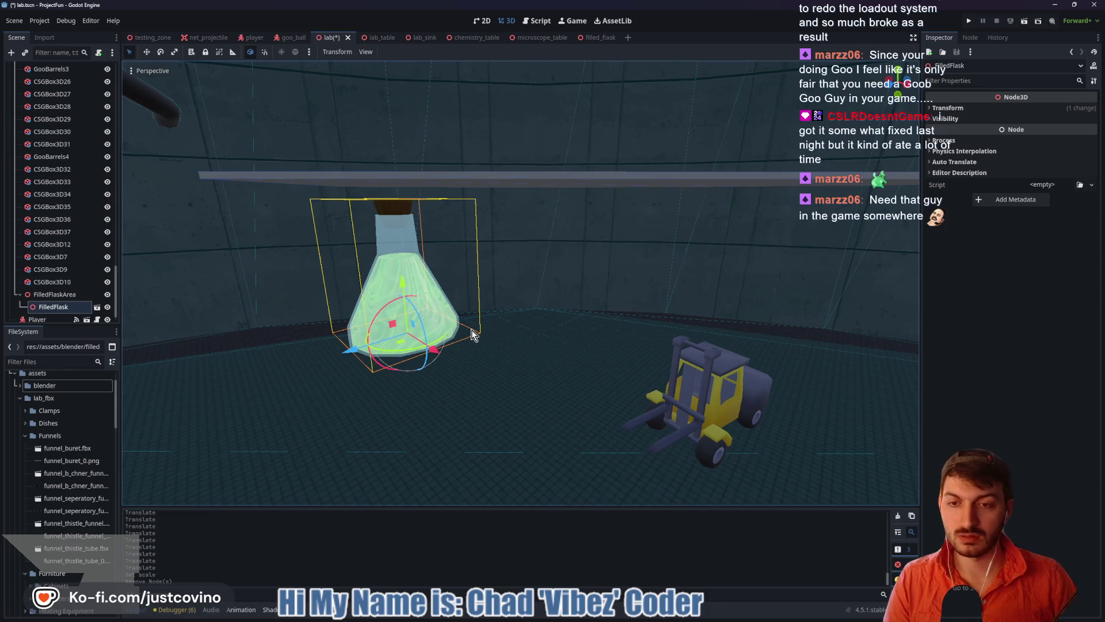
key("ctrl+d")
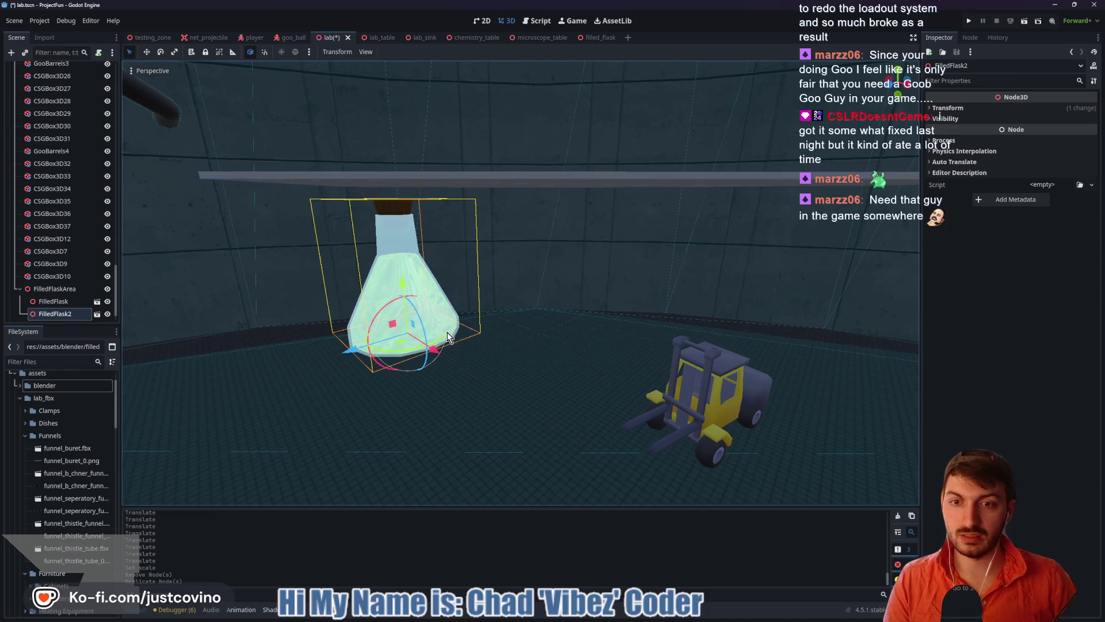
left_click_drag(349, 353, 460, 350)
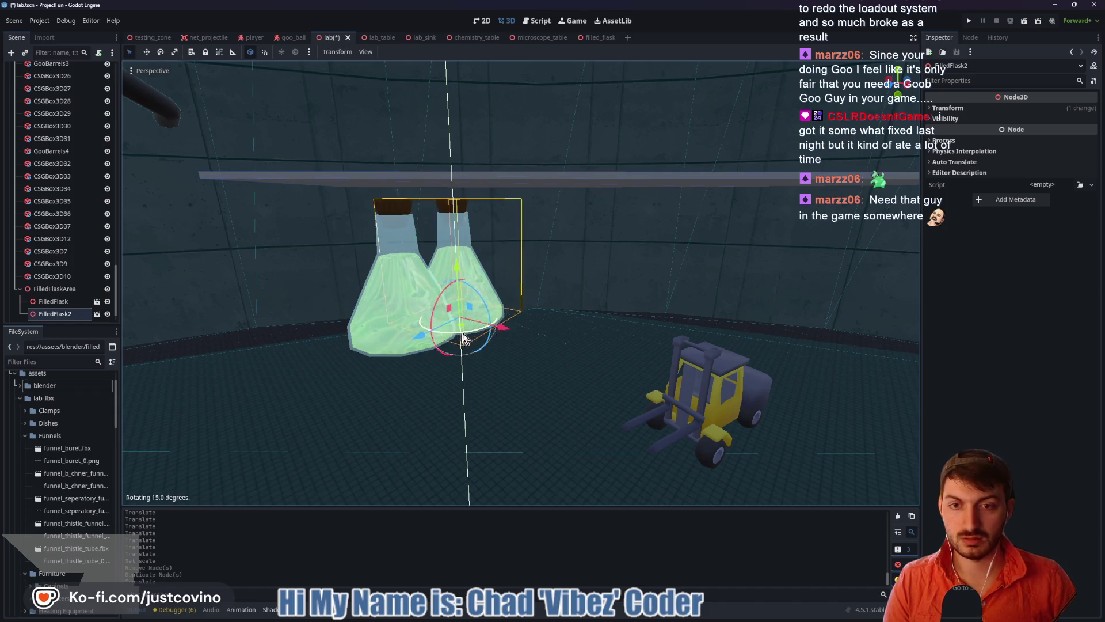
left_click_drag(451, 344, 444, 369)
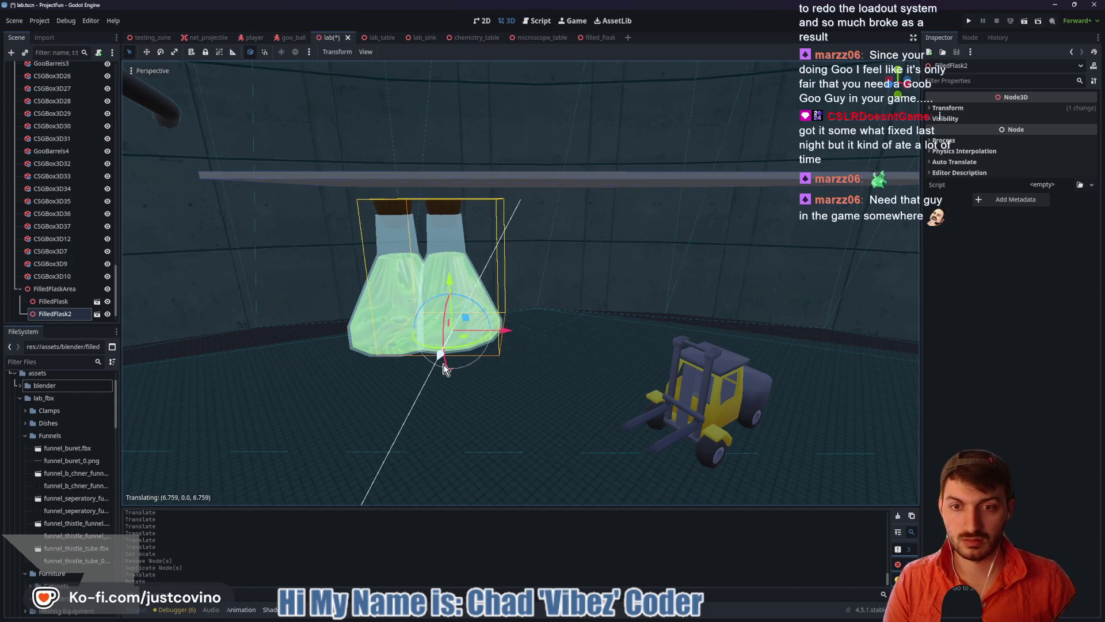
left_click_drag(504, 337, 574, 339)
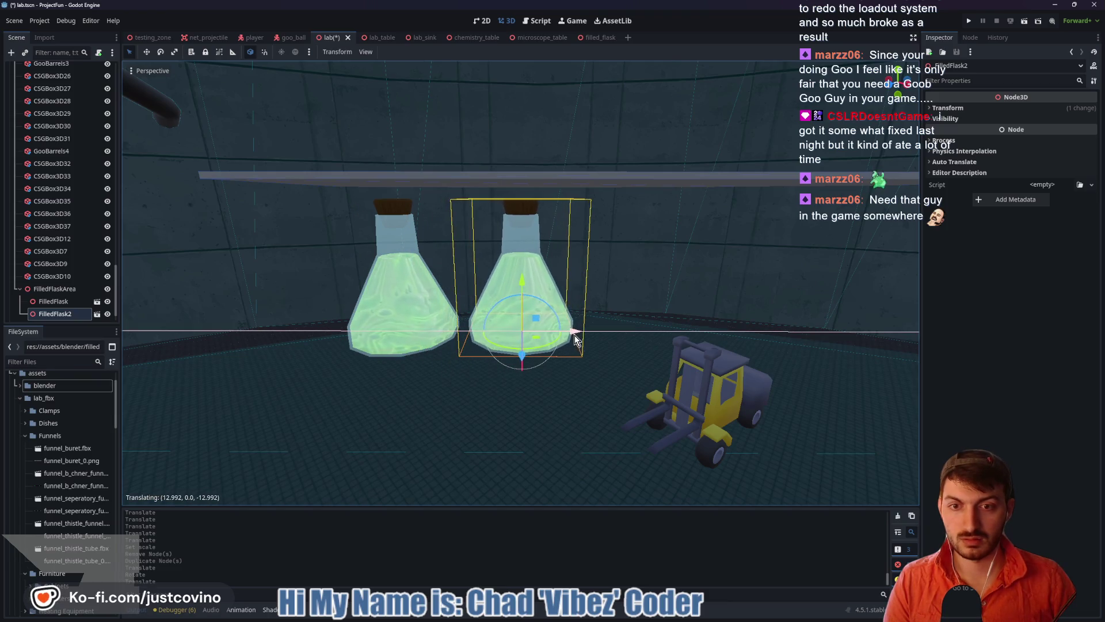
mouse_move(661, 337)
left_mouse_down()
mouse_move(592, 354)
mouse_move(606, 340)
mouse_move(726, 334)
mouse_move(526, 359)
mouse_move(441, 343)
mouse_move(530, 345)
left_mouse_up()
Duplicate again to make third and fourth flasks further along the row
key("ctrl+d")
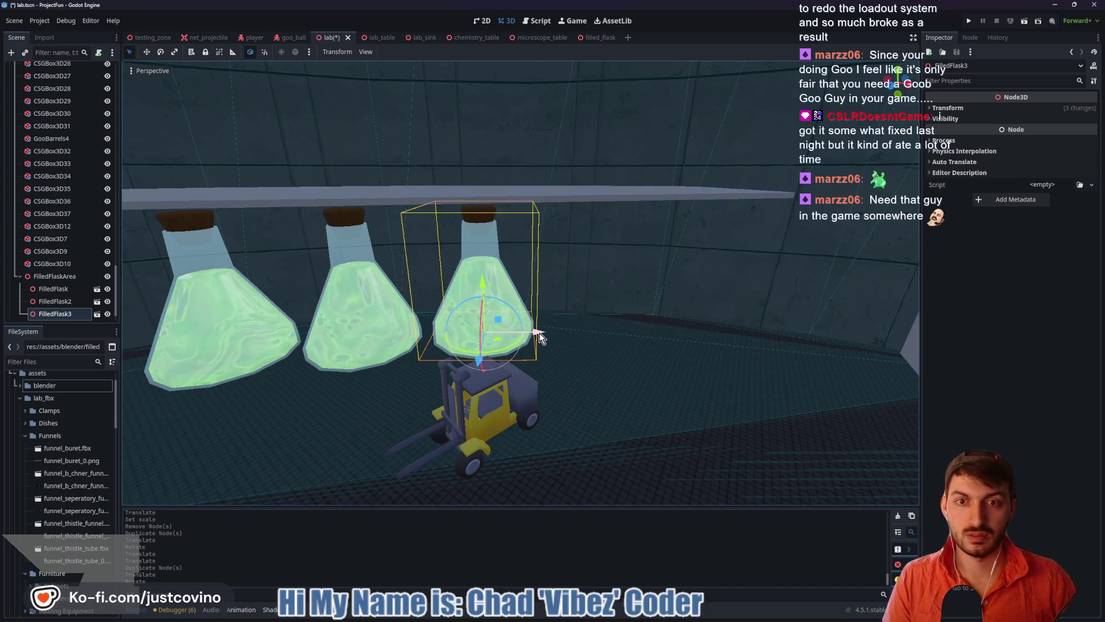
key("ctrl+d")
left_click_drag(541, 336, 664, 336)
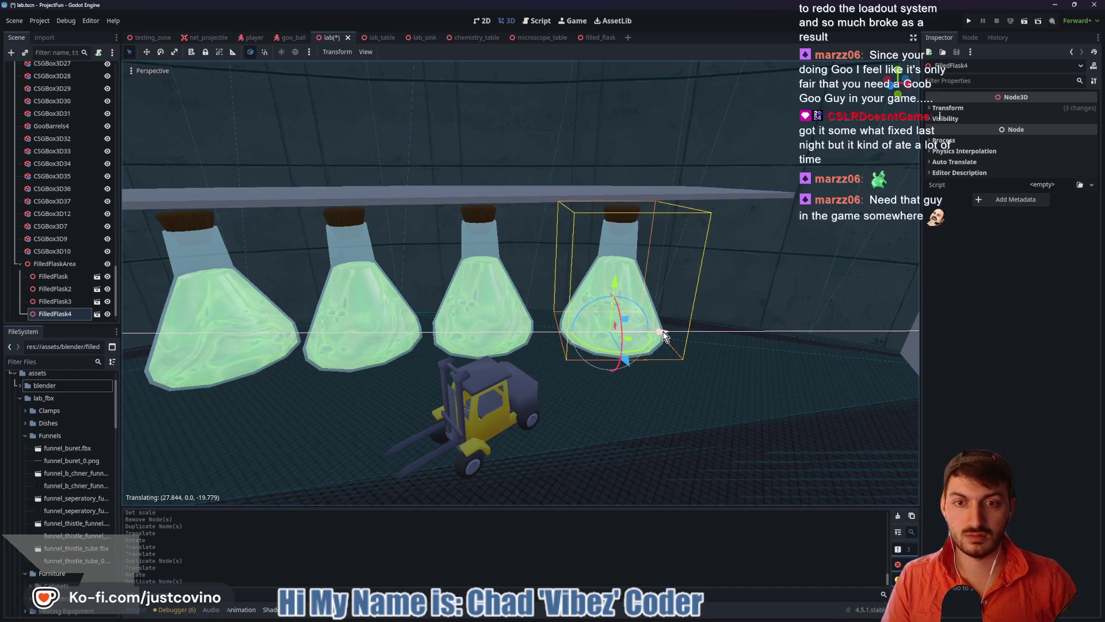
scroll(521, 282, "up", 2)
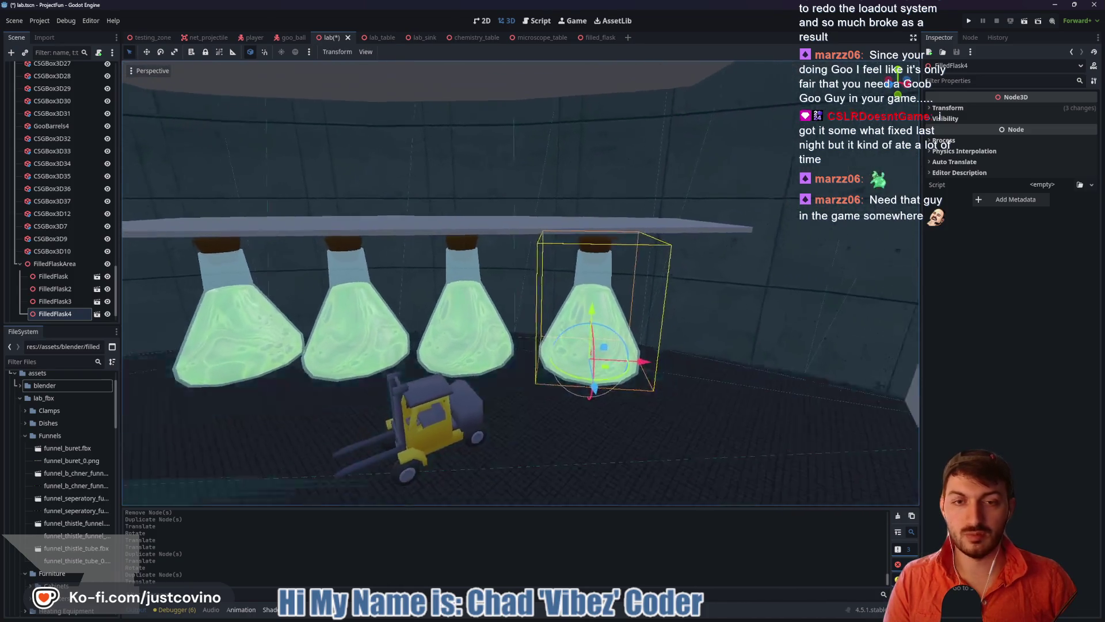
scroll(521, 282, "down", 2)
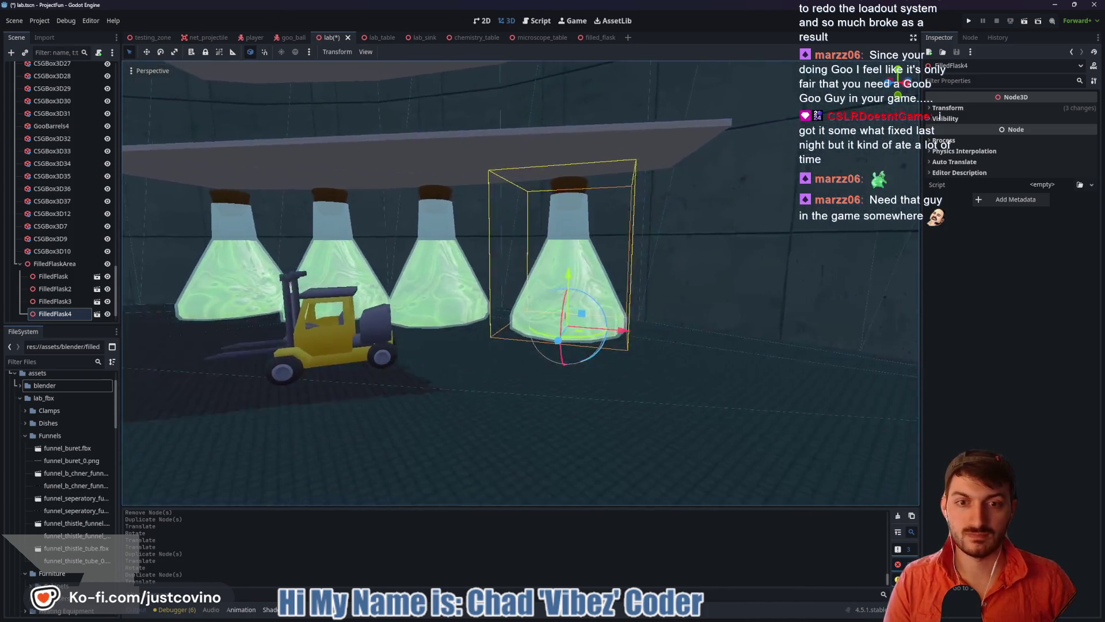
scroll(667, 370, "up", 2)
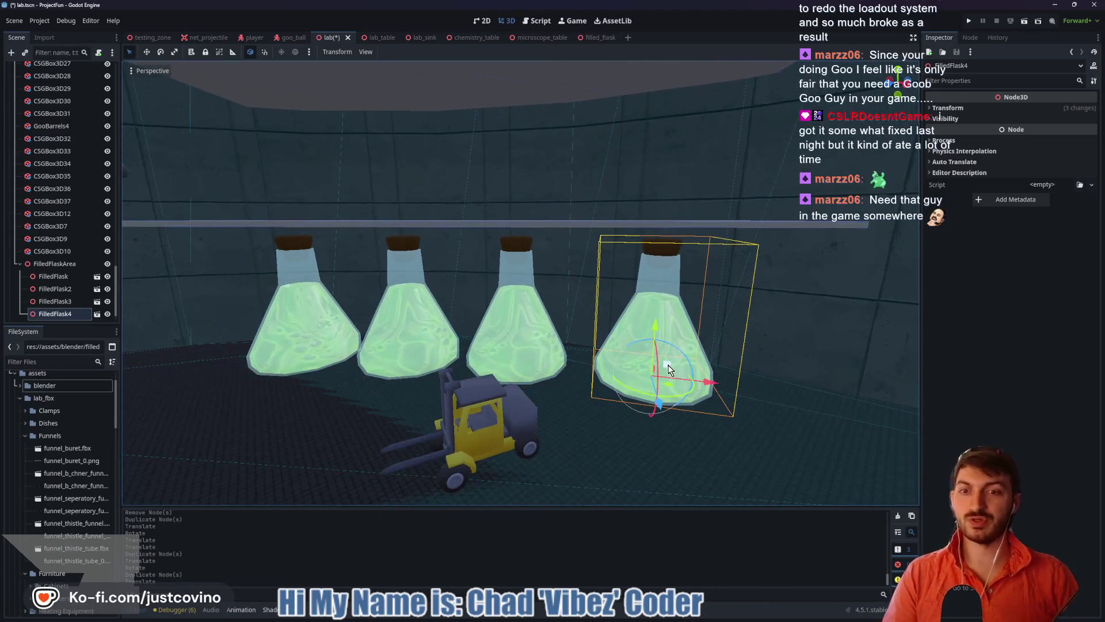
left_click_drag(578, 432, 578, 432)
left_click_drag(454, 413, 455, 413)
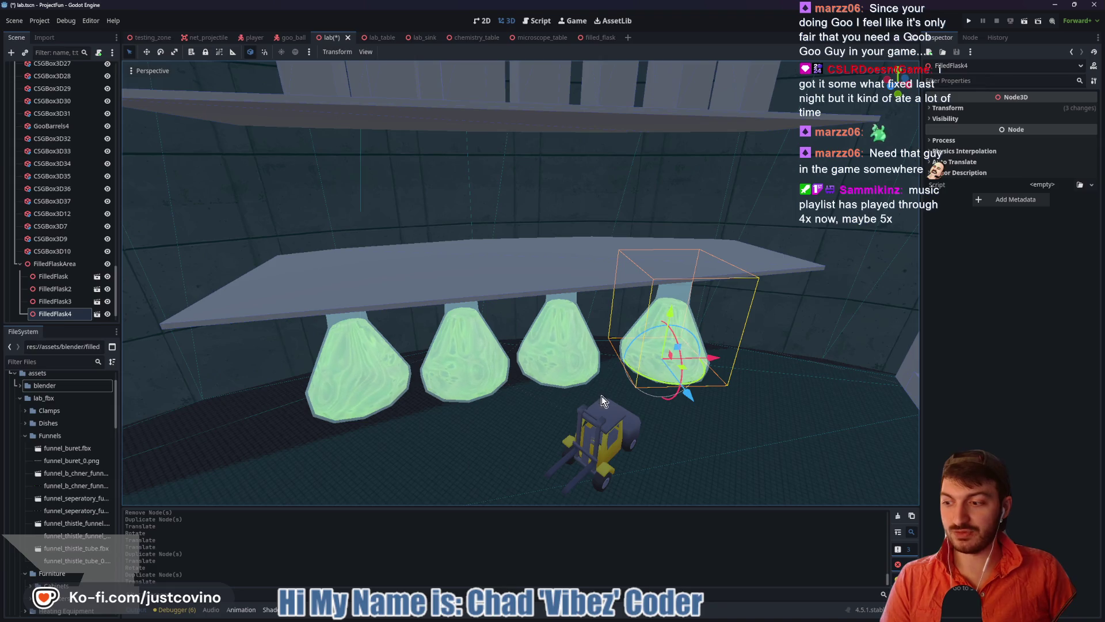
Duplicate all four flasks and lift the copies onto the upper shelf
left_click(570, 354, "shift")
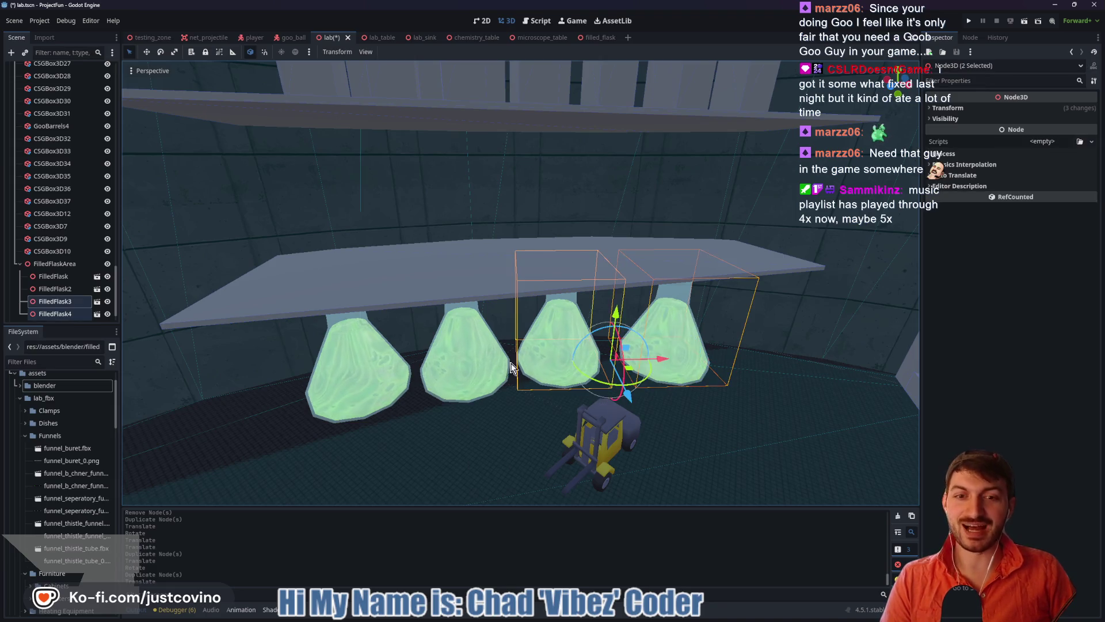
left_click(460, 369, "shift")
left_click(374, 385, "shift")
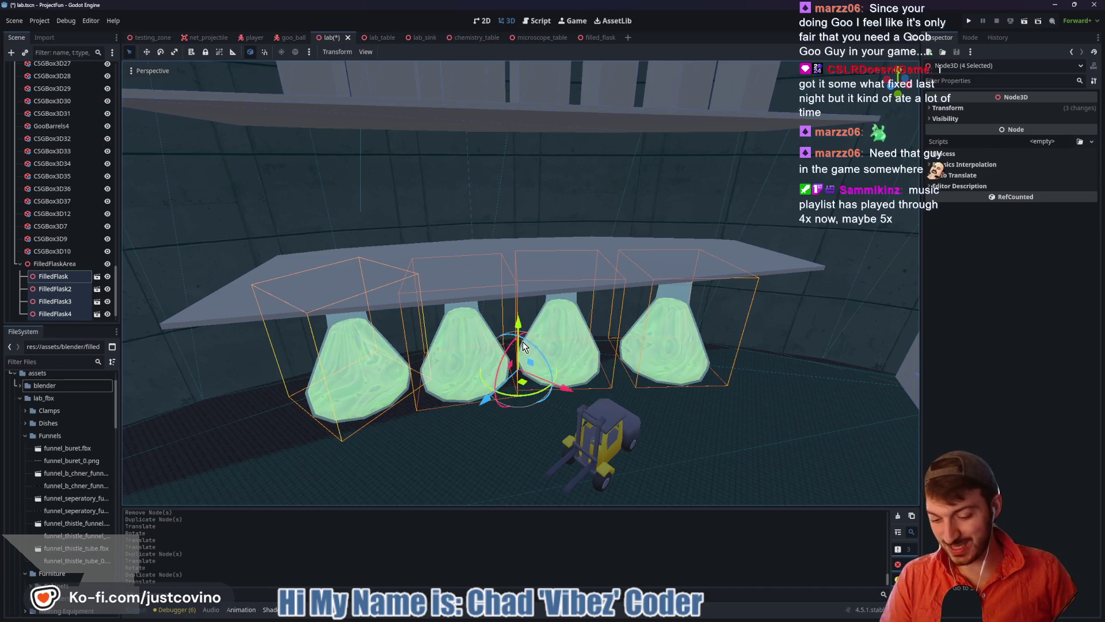
key("ctrl+d")
left_click_drag(520, 323, 499, 191)
scroll(499, 191, "up", 3)
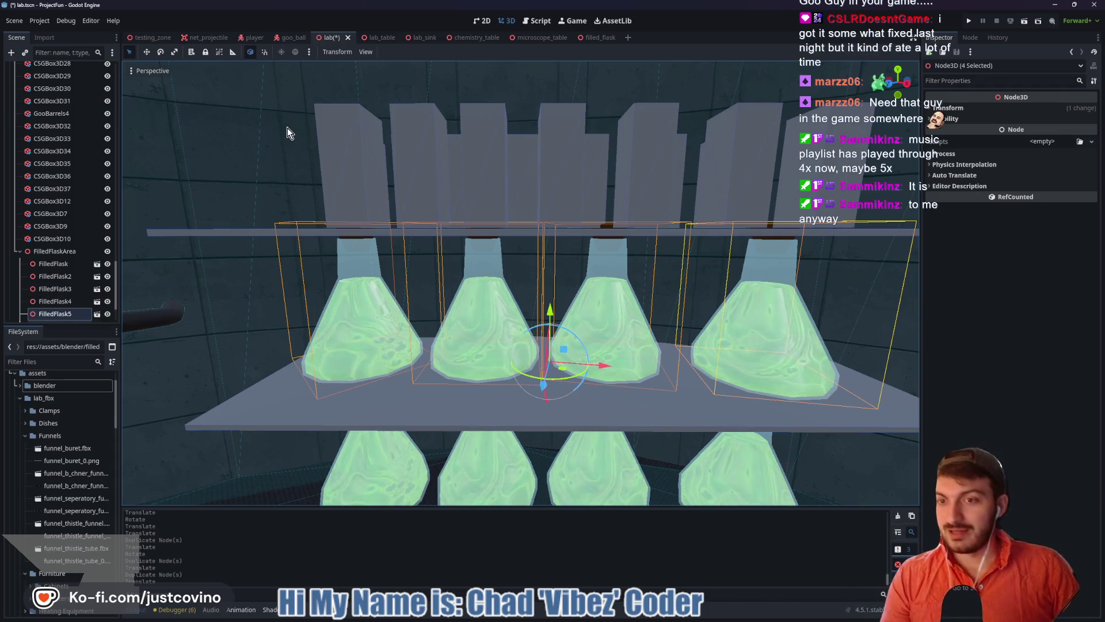
Select all 14 tall CSG boxes on the top shelf and delete them, confirming with OK
left_click(364, 144)
scroll(440, 173, "down", 5)
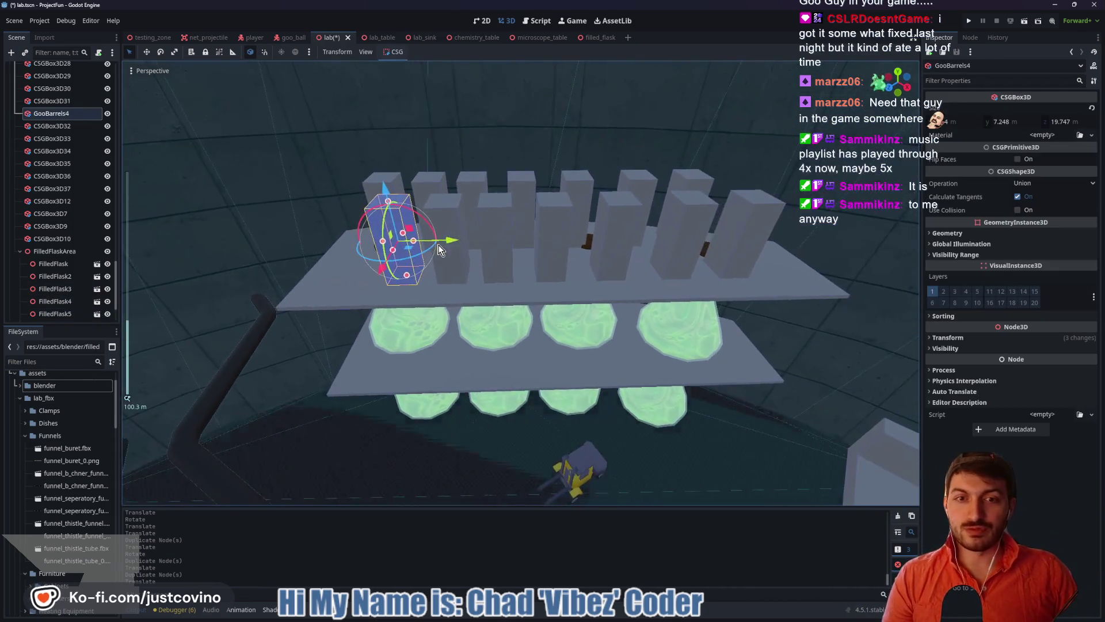
left_click(455, 222, "shift")
left_click(377, 190, "shift")
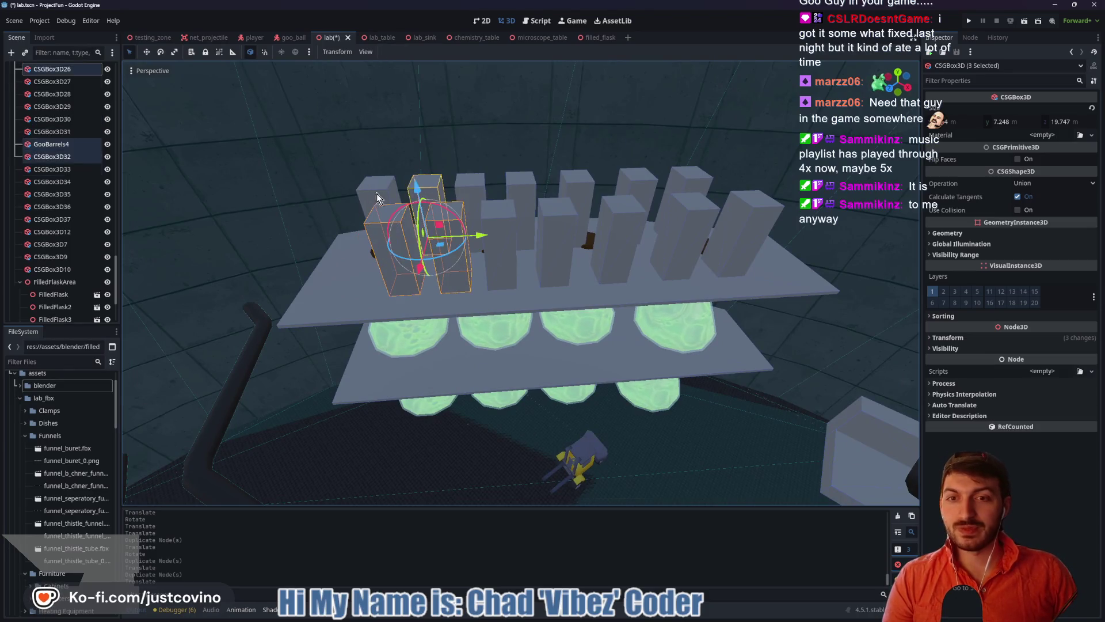
left_click(426, 187, "shift")
left_click(469, 184, "shift")
left_click(497, 225, "shift")
left_click(572, 230, "shift")
left_click(584, 190, "shift")
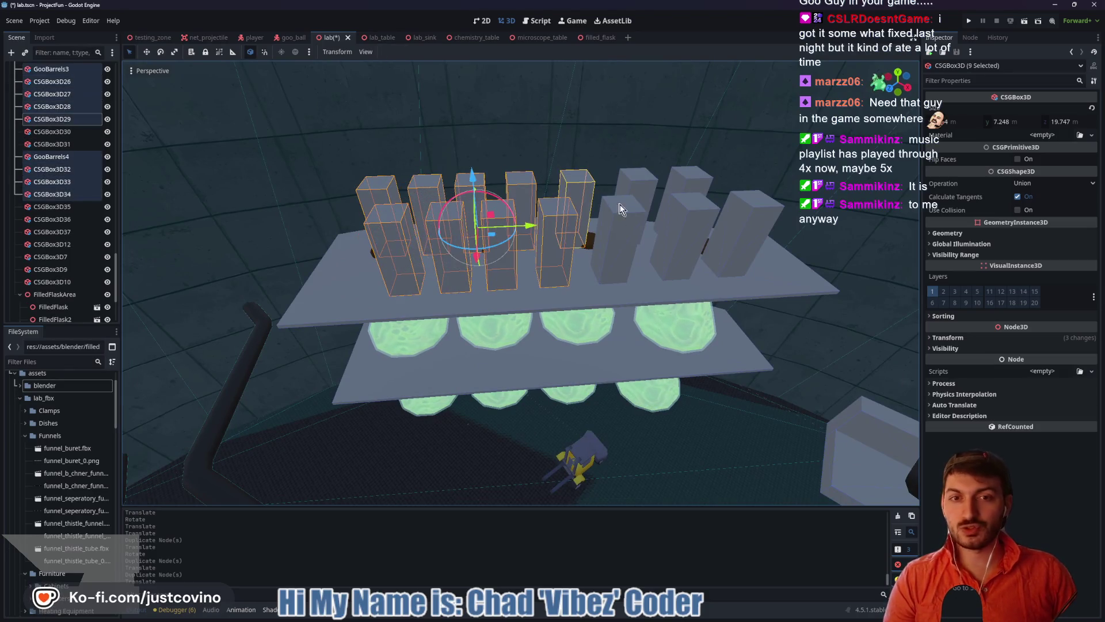
left_click(626, 221, "shift")
left_click(640, 187, "shift")
left_click(669, 210, "shift")
left_click(694, 180, "shift")
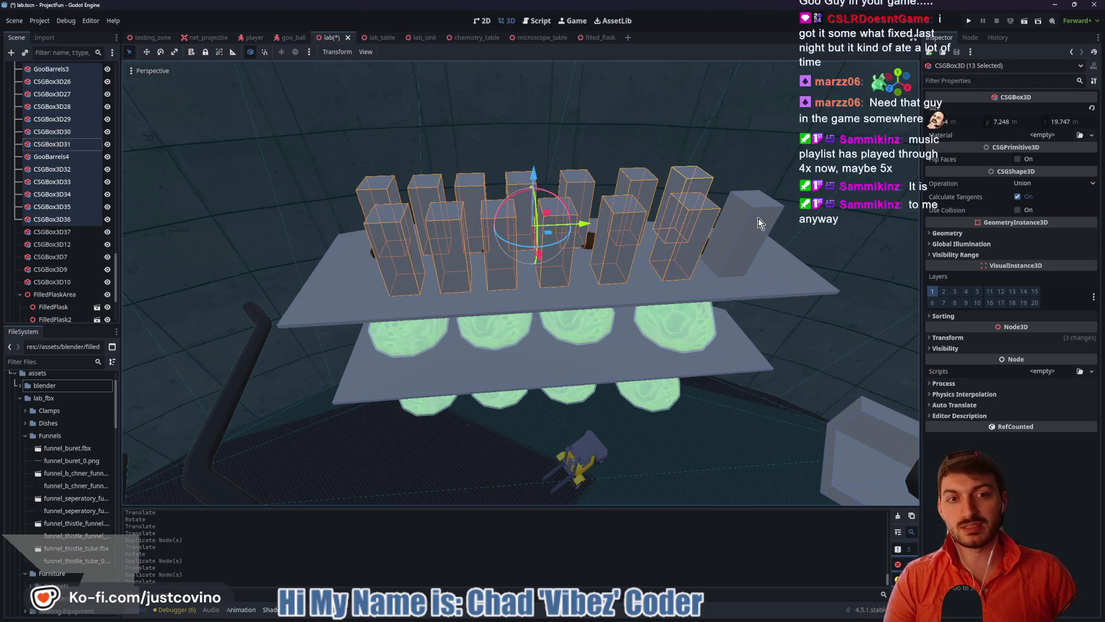
left_click(757, 221, "shift")
key("Delete")
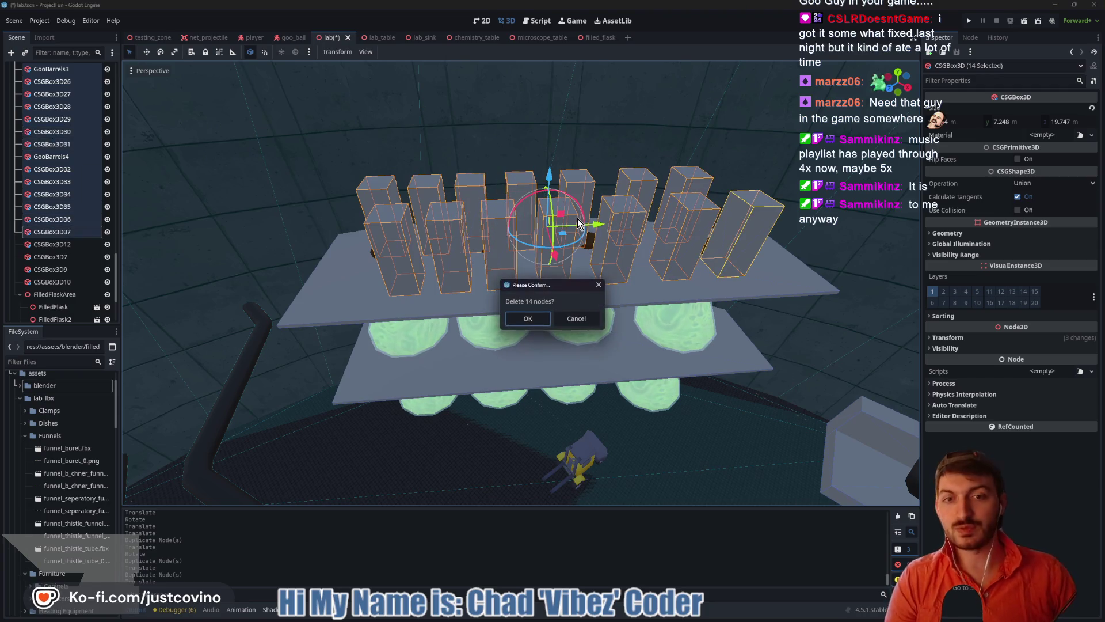
left_click(528, 318)
left_click(546, 286)
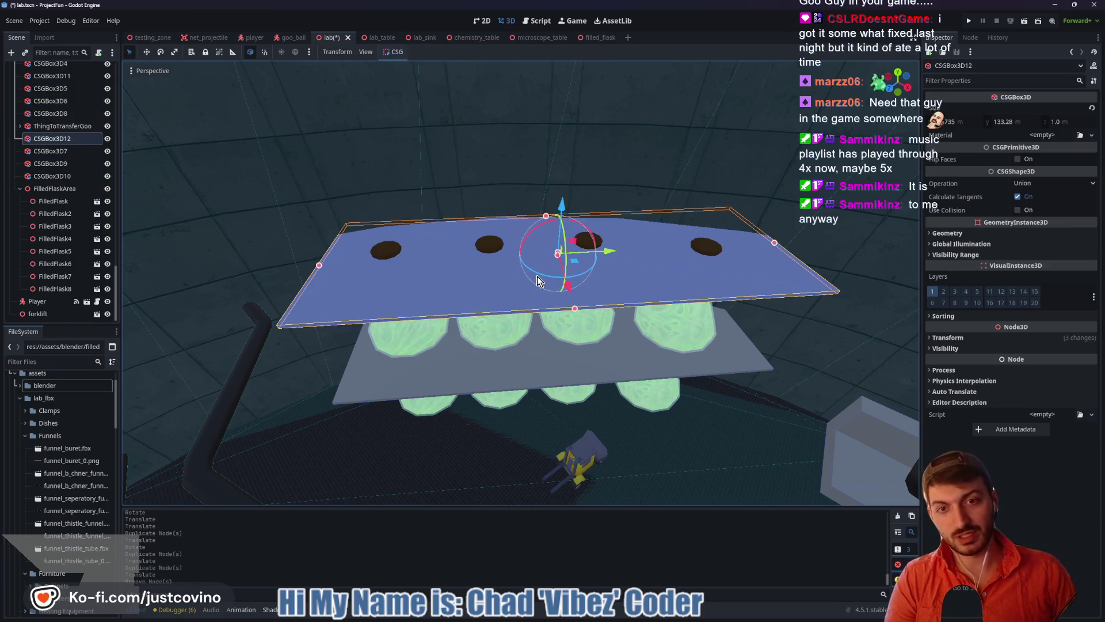
Lift the CSGBox3D12 plank along Y until it rests just above the upper flask corks
left_click_drag(563, 208, 564, 184)
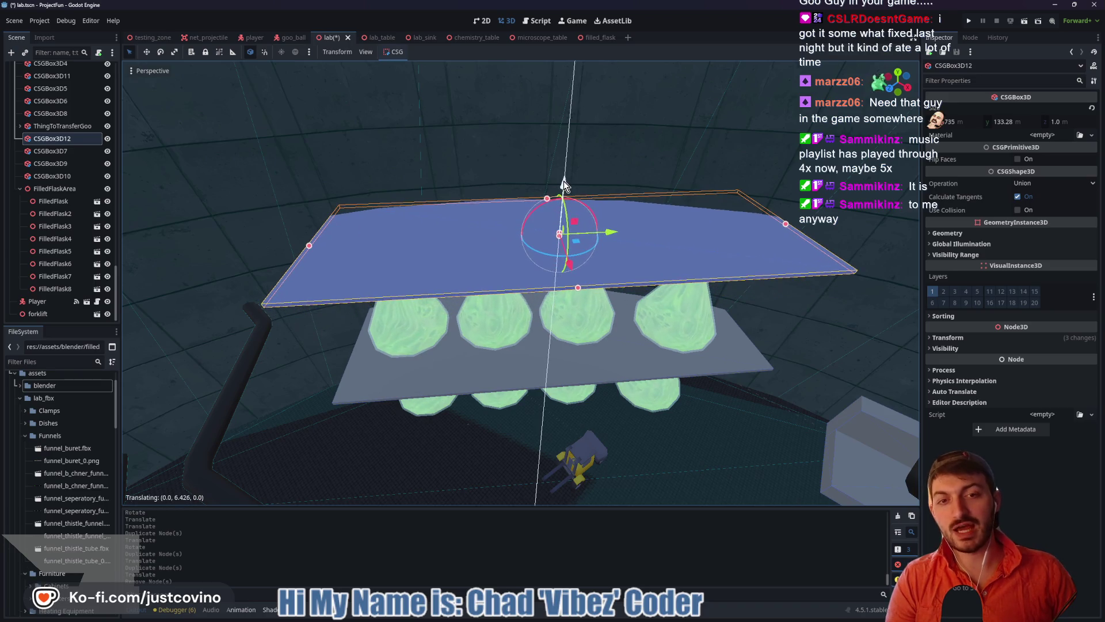
left_click_drag(692, 298, 686, 251)
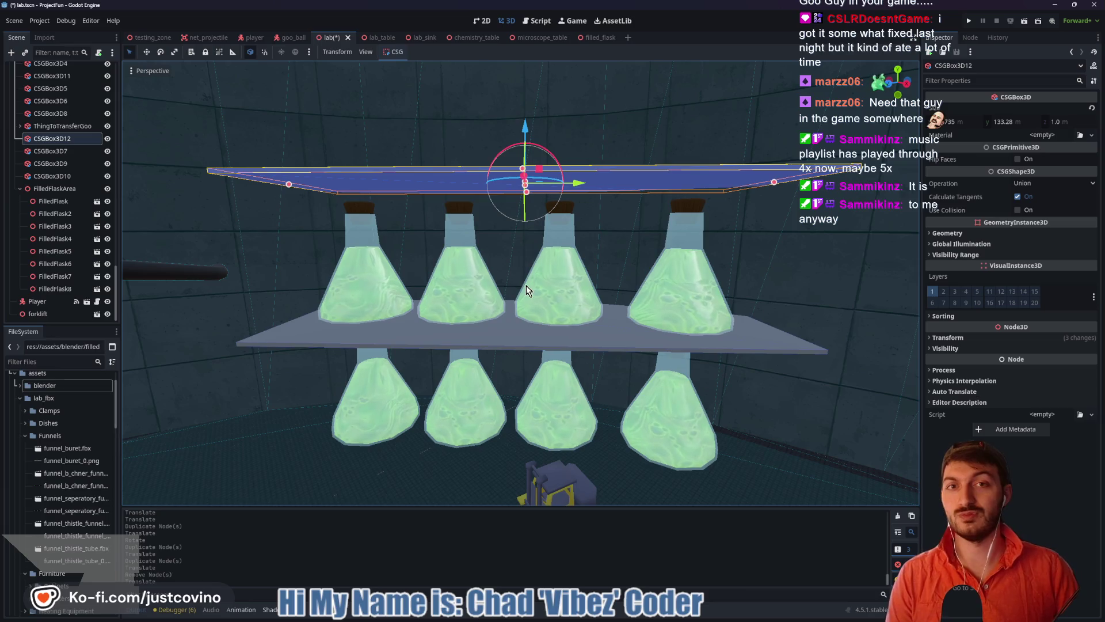
mouse_move(526, 290)
left_mouse_down()
mouse_move(675, 296)
mouse_move(675, 313)
mouse_move(529, 295)
mouse_move(516, 260)
mouse_move(565, 268)
mouse_move(642, 304)
mouse_move(585, 308)
mouse_move(512, 289)
mouse_move(636, 297)
mouse_move(568, 296)
left_mouse_up()
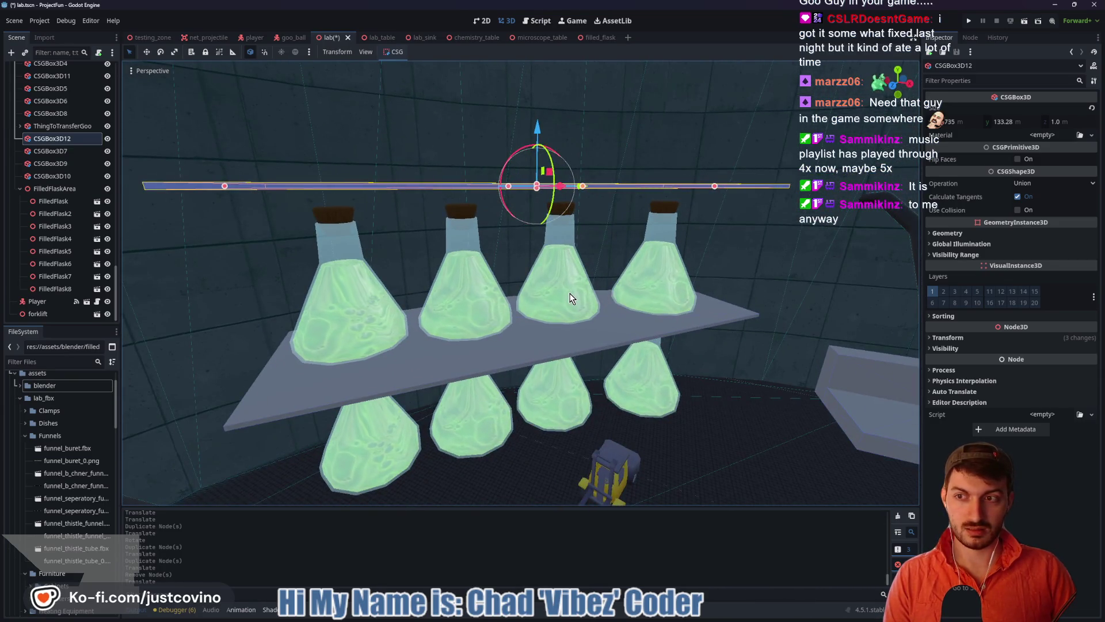
left_click(570, 298)
Duplicate the four upper flasks and set the copies to rest on the raised plank
left_click(362, 316, "shift")
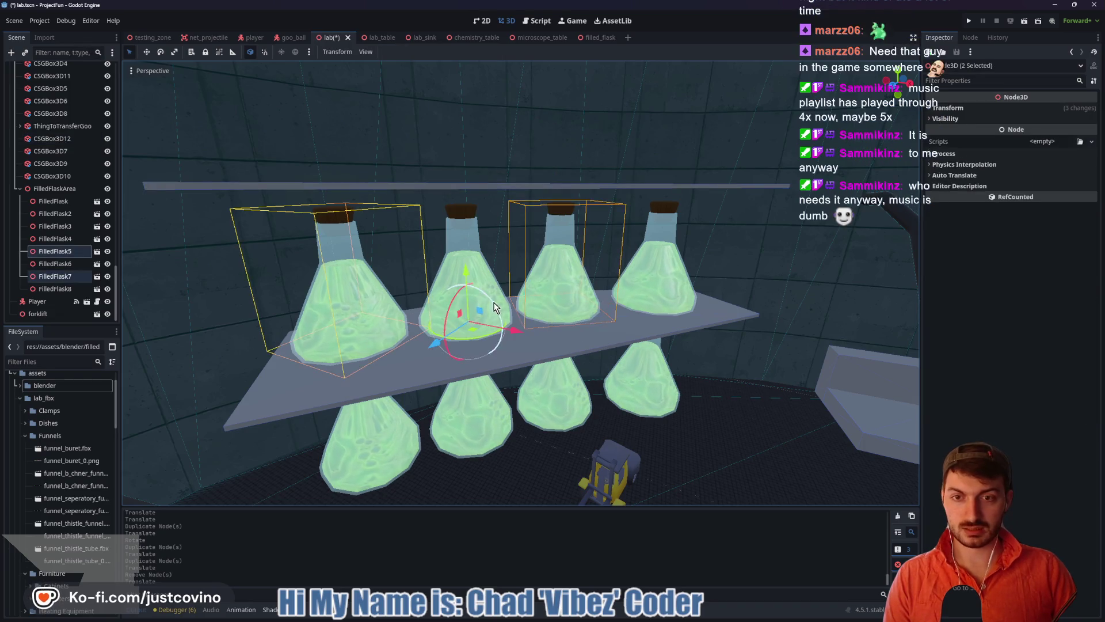
left_click(669, 276, "shift")
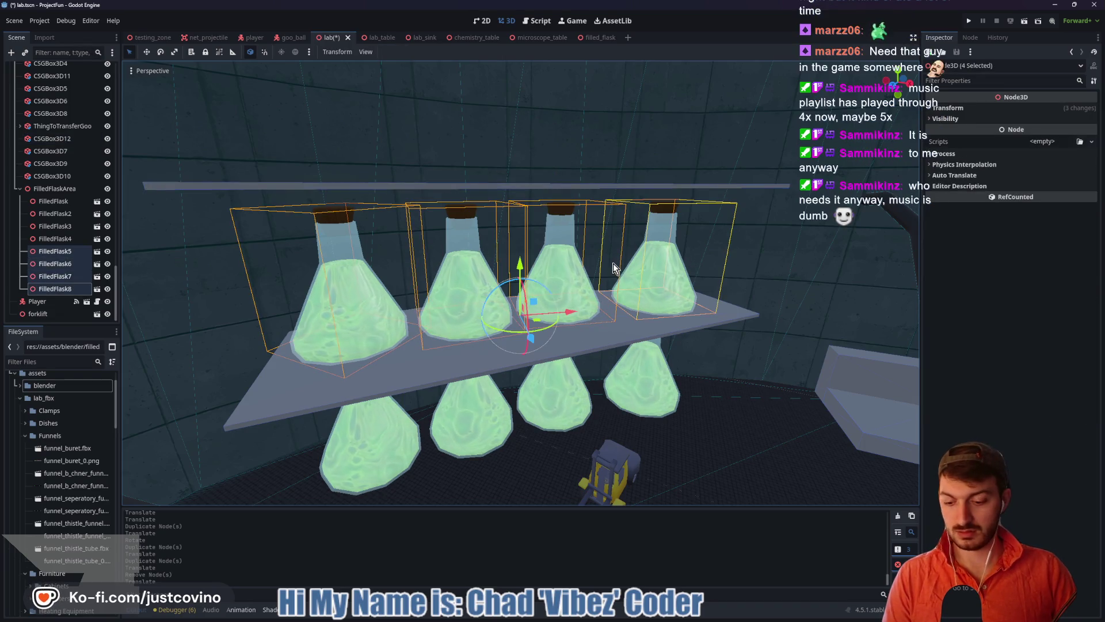
key("ctrl+d")
mouse_move(520, 262)
left_mouse_down()
mouse_move(506, 102)
mouse_move(508, 117)
left_mouse_up()
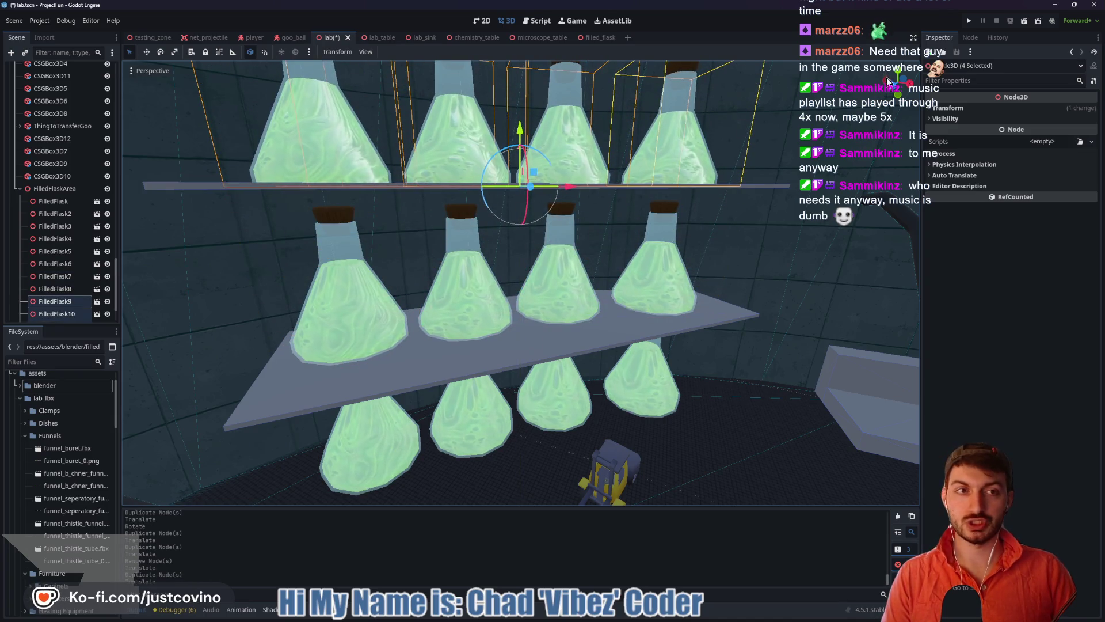
key("KP_1")
scroll(643, 224, "up", 4)
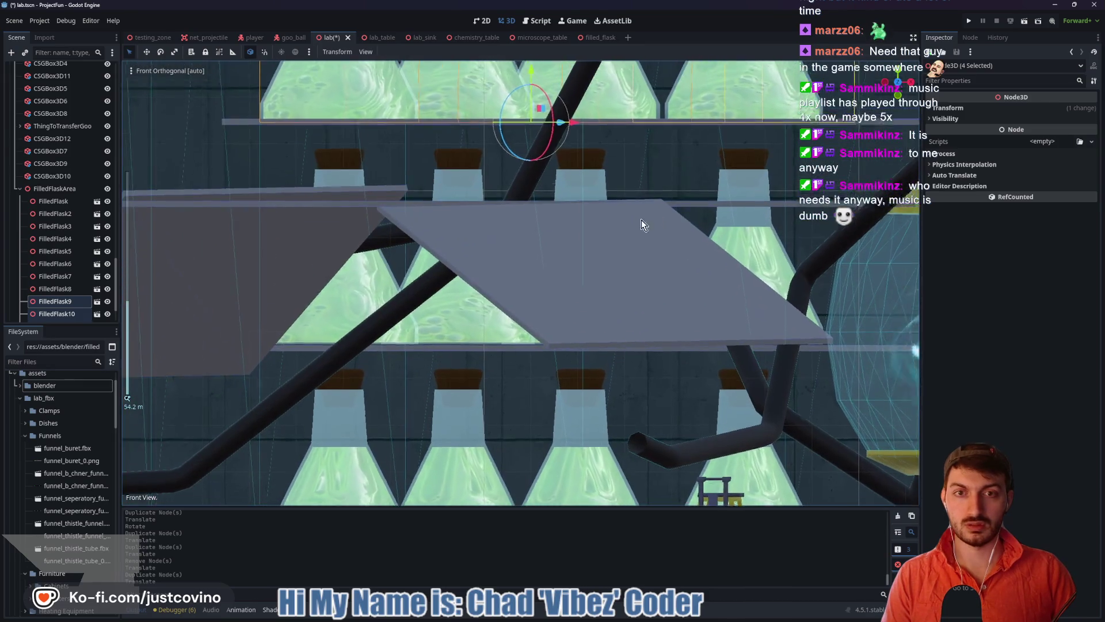
key("f")
mouse_move(509, 313)
left_mouse_down()
mouse_move(509, 301)
mouse_move(513, 311)
left_mouse_up()
Check the flask shelves from above and save the lab scene
scroll(662, 351, "down", 3)
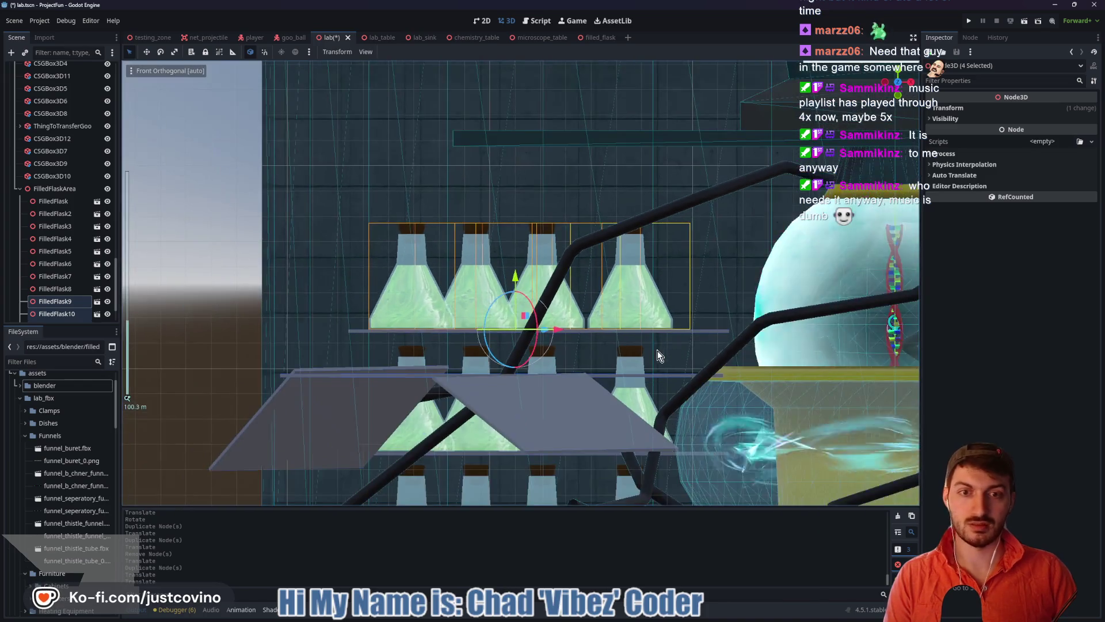
left_click_drag(650, 344, 648, 367)
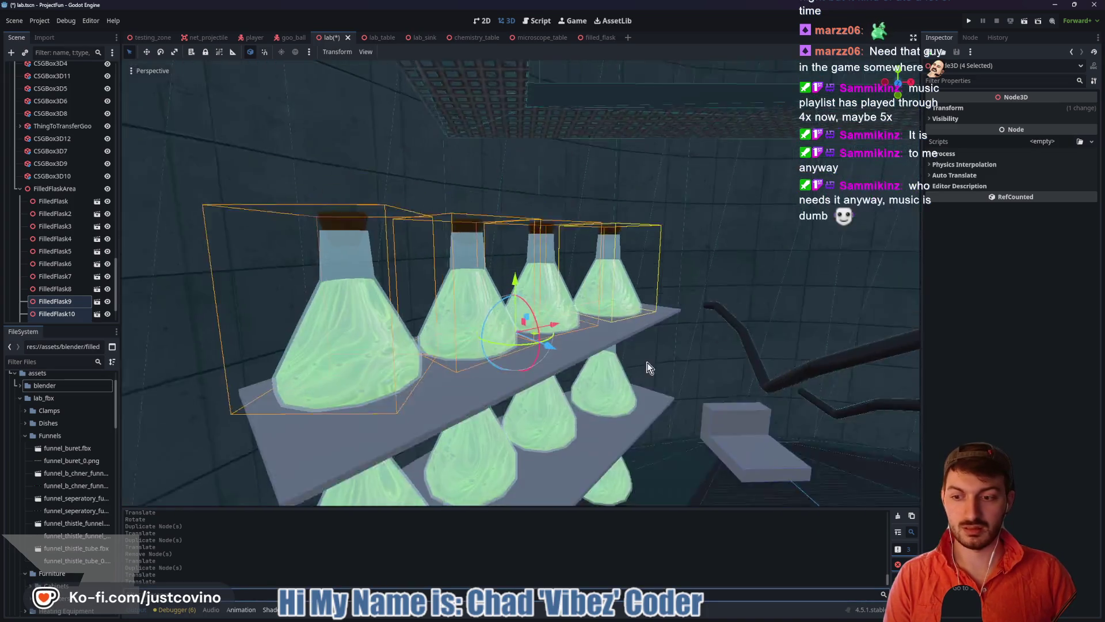
left_click(713, 402)
mouse_move(713, 402)
left_mouse_down()
mouse_move(602, 404)
mouse_move(647, 357)
left_mouse_up()
scroll(602, 404, "down", 2)
left_click(647, 357)
key("ctrl+s")
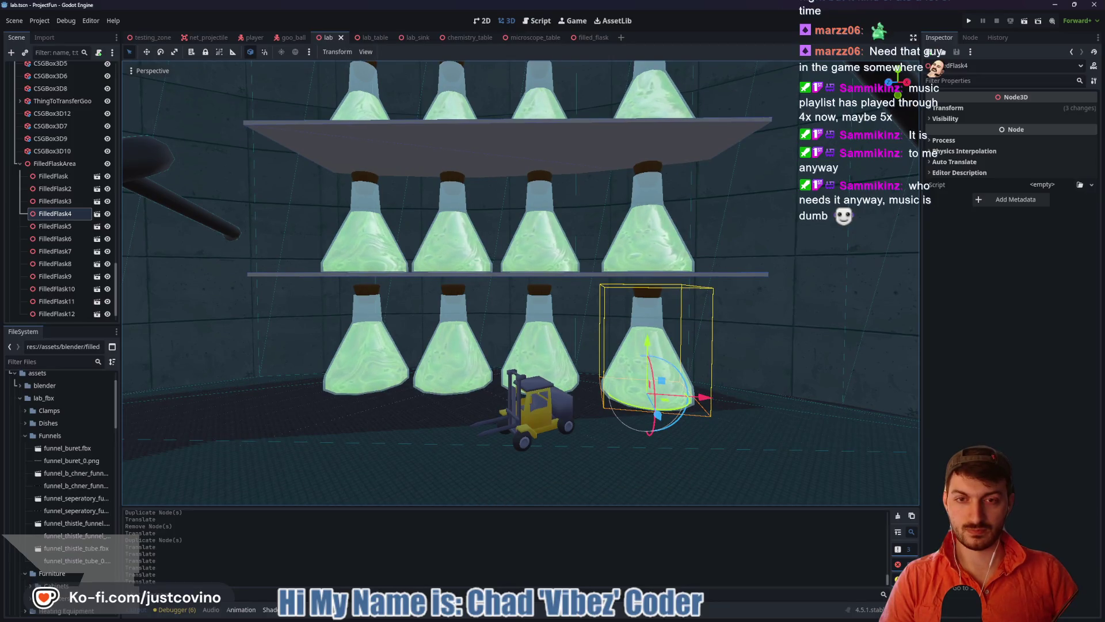
mouse_move(518, 288)
left_mouse_down()
mouse_move(690, 288)
mouse_move(489, 288)
mouse_move(518, 276)
mouse_move(507, 259)
mouse_move(397, 248)
mouse_move(610, 259)
mouse_move(478, 259)
mouse_move(581, 259)
mouse_move(529, 259)
left_mouse_up()
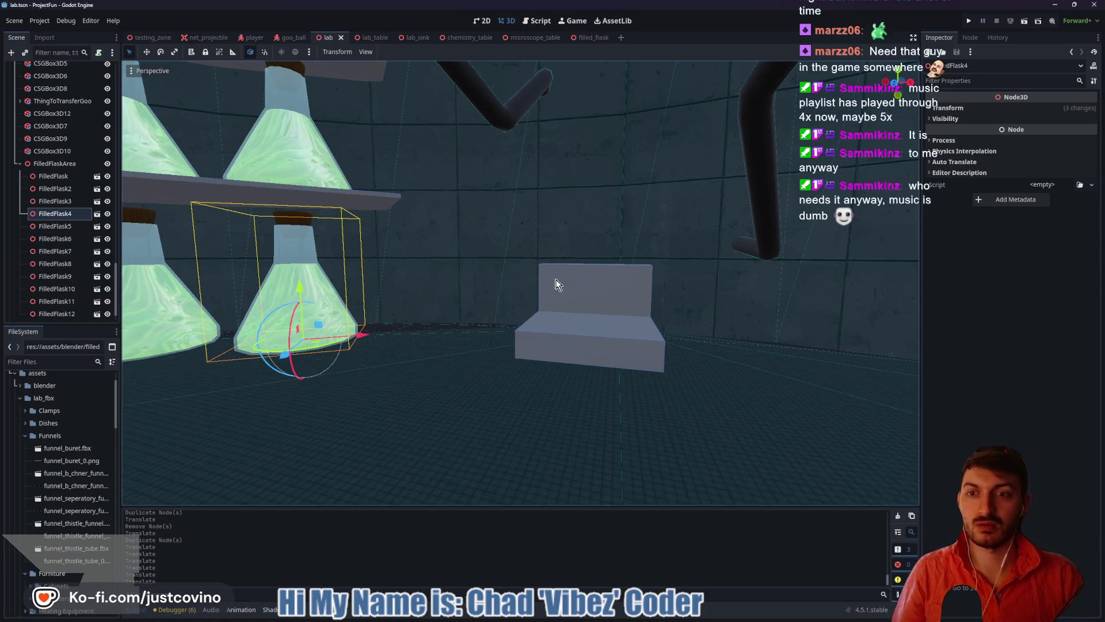
mouse_move(554, 284)
left_mouse_down()
mouse_move(489, 283)
mouse_move(572, 279)
left_mouse_up()
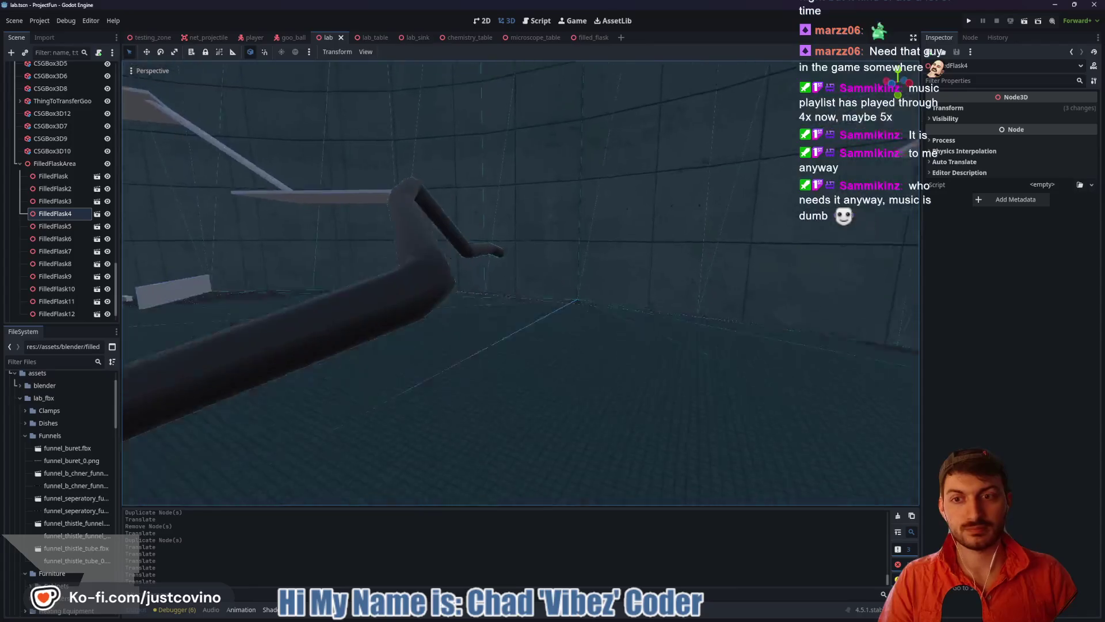
Fly the camera up to the goo-transfer bench, then bring Blender's filled_flask.blend forward
key("w")
key("w")
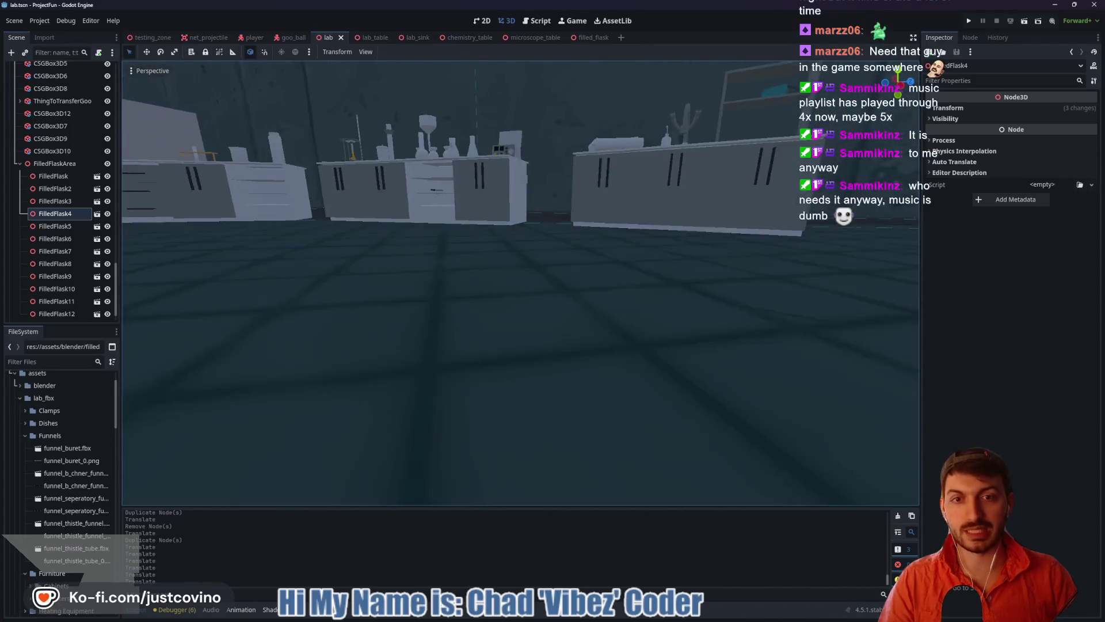
key("w")
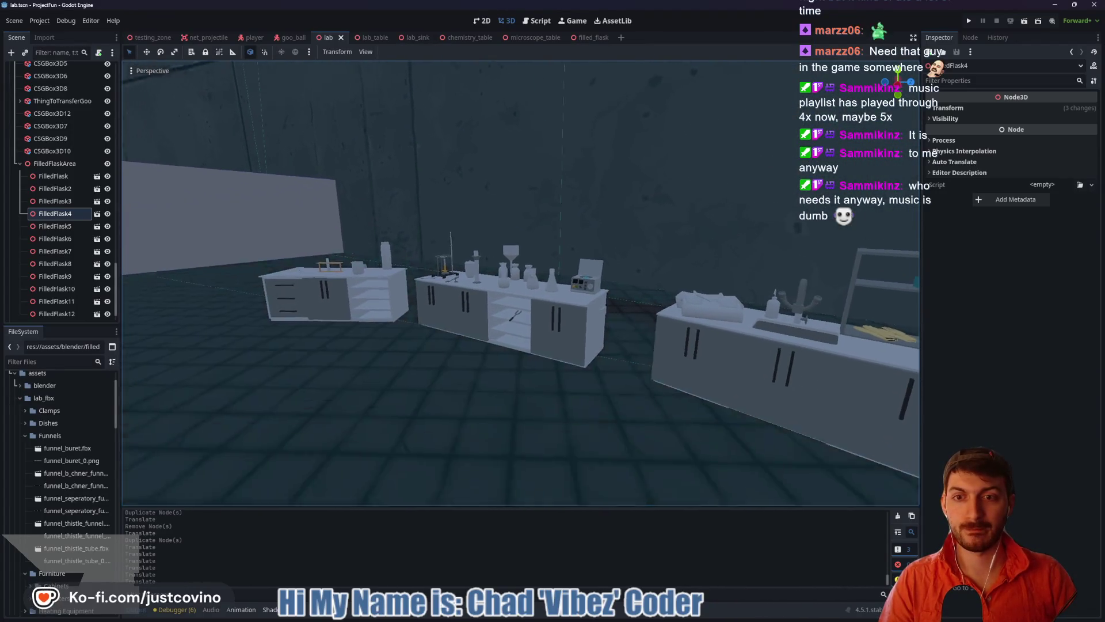
key("s")
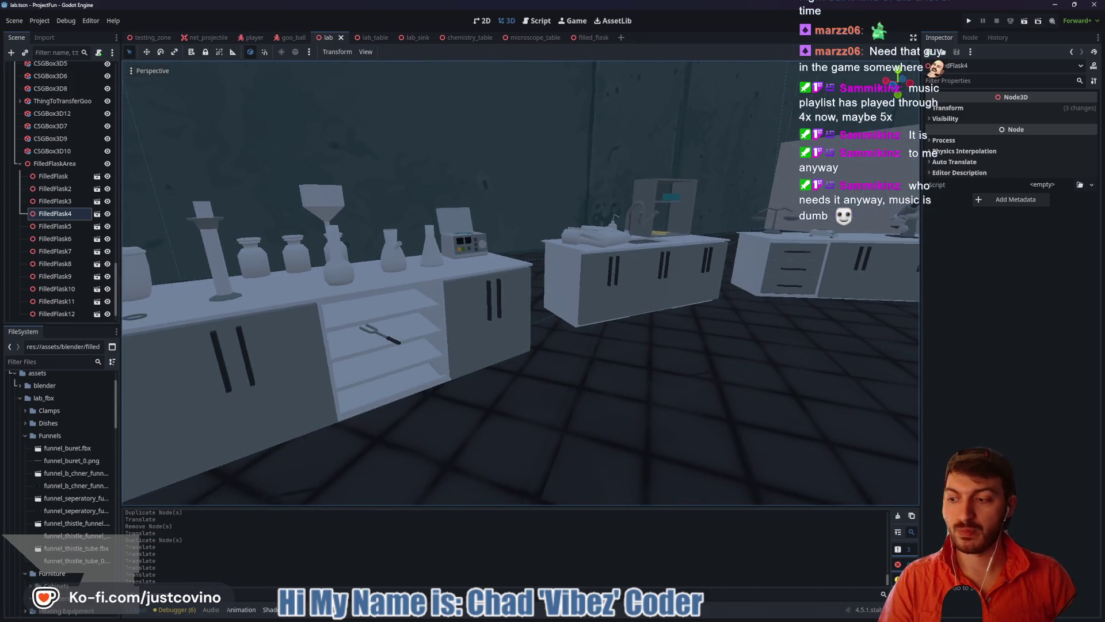
key("w")
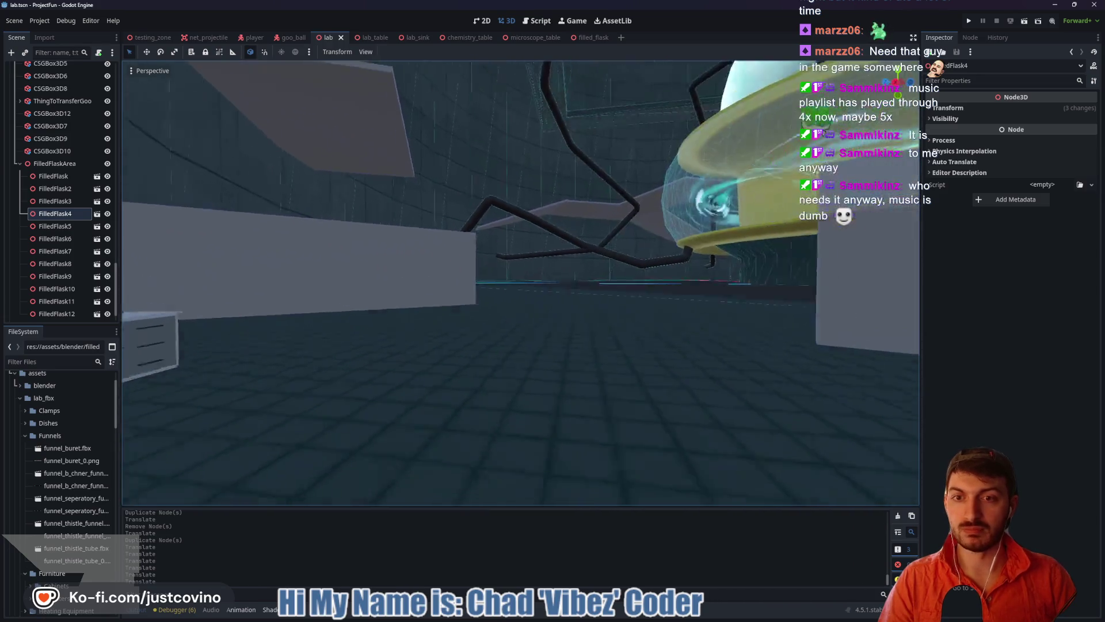
key("s")
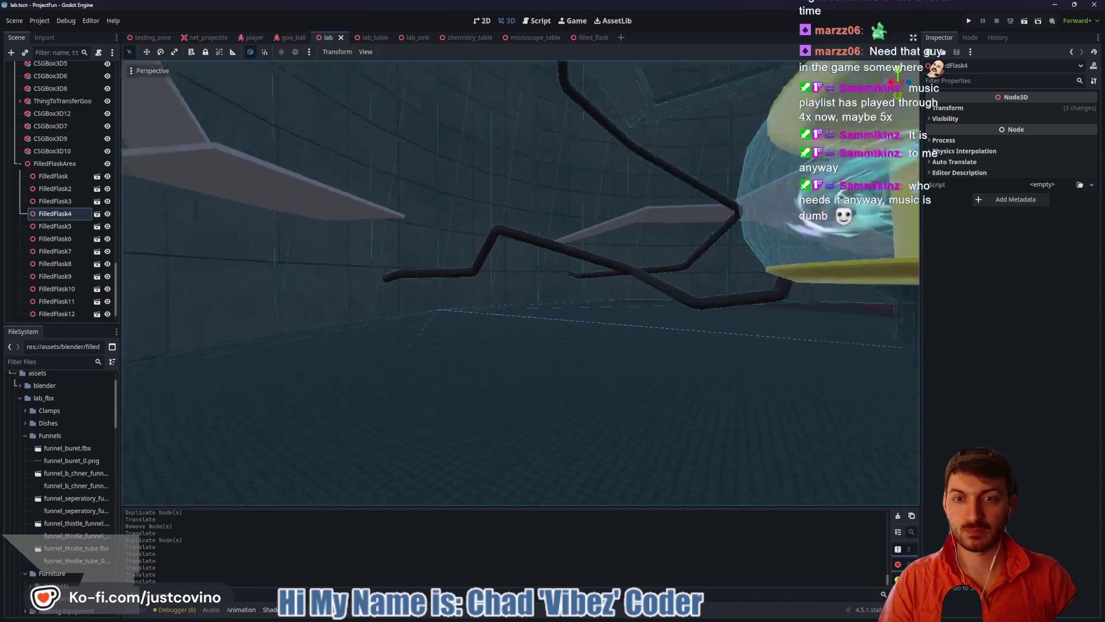
key("s")
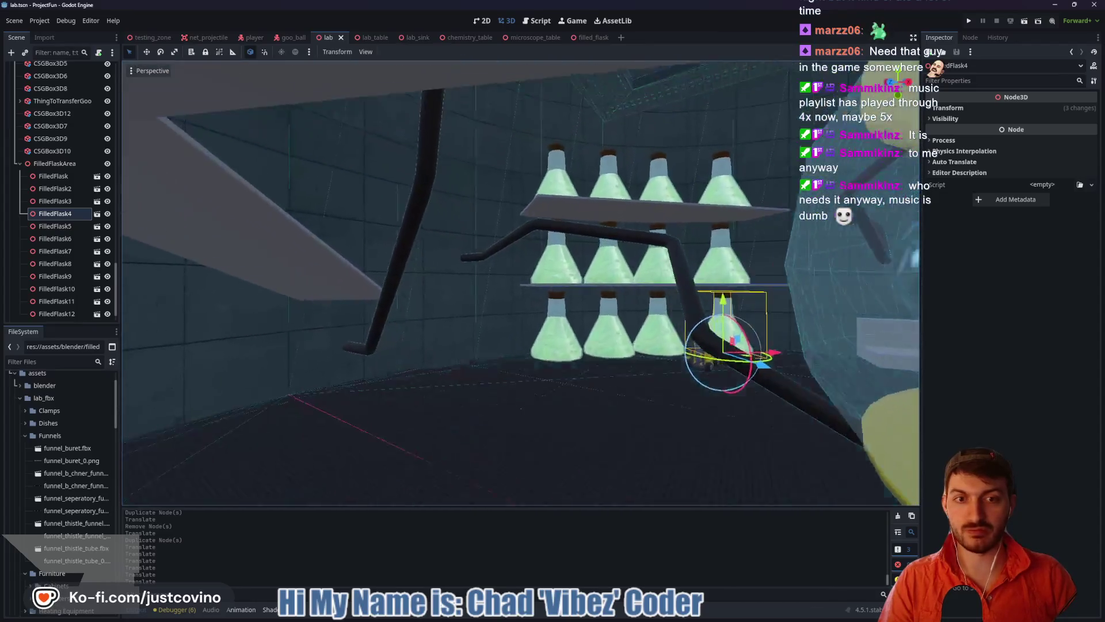
key("w")
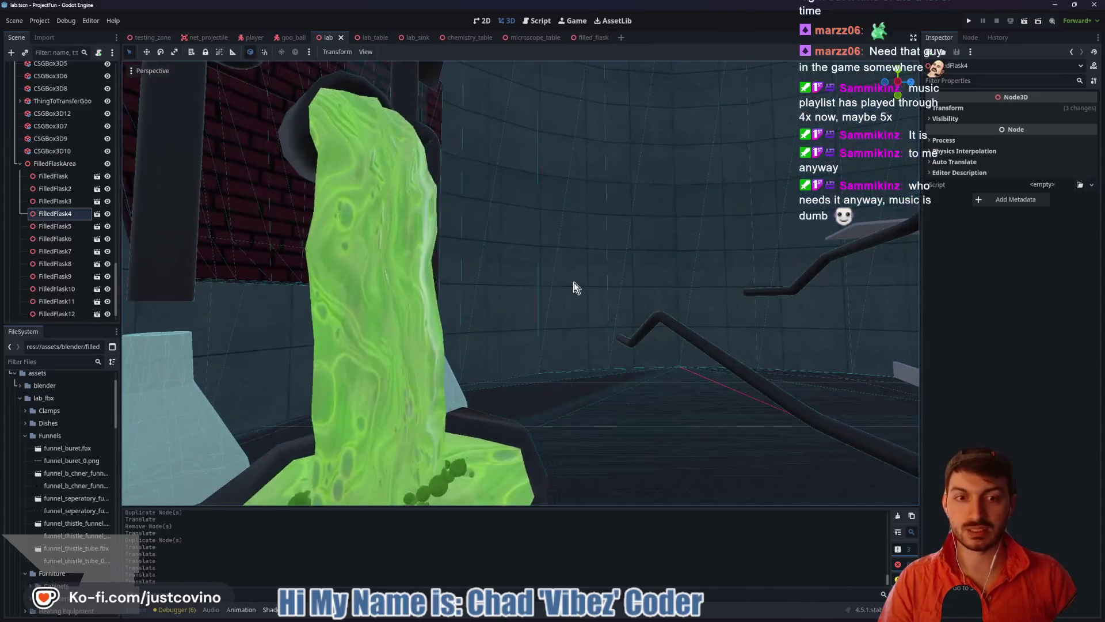
key("s")
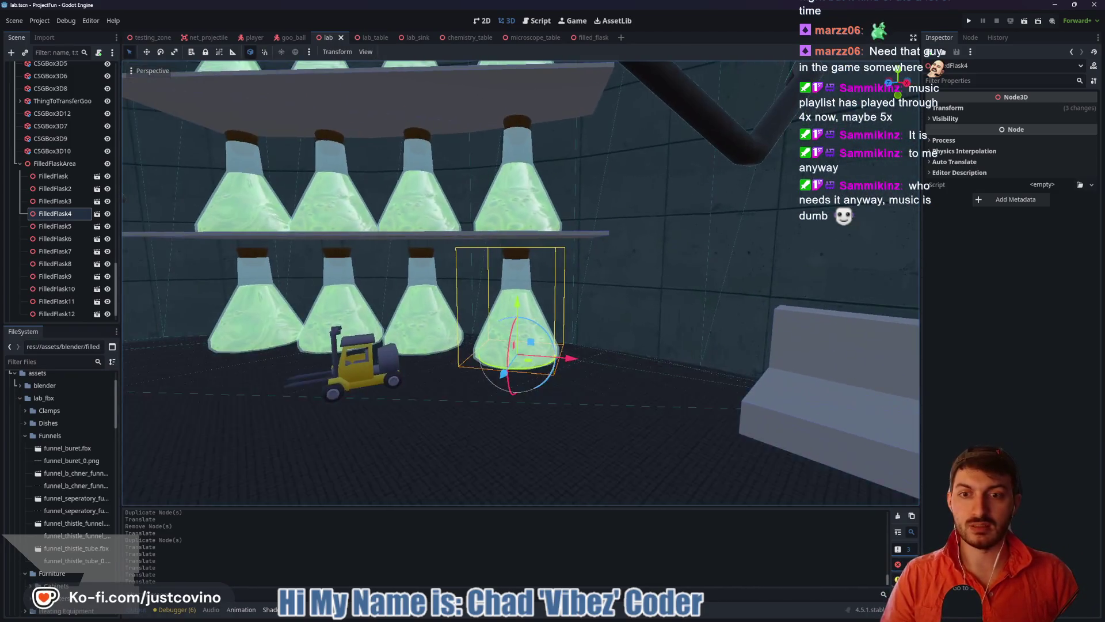
key("d")
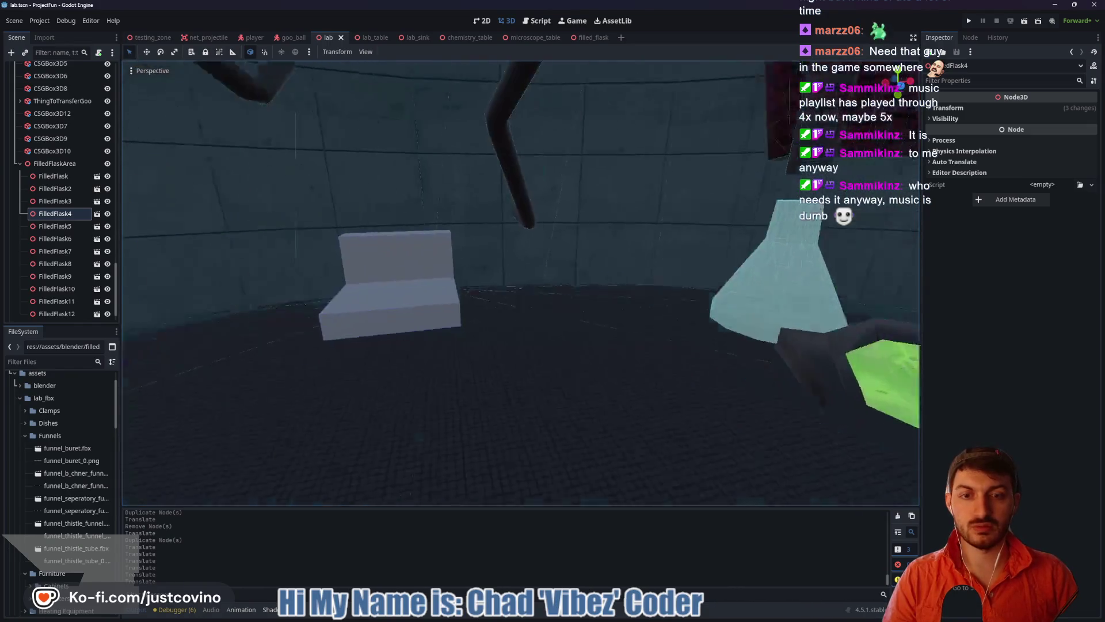
left_click(470, 306)
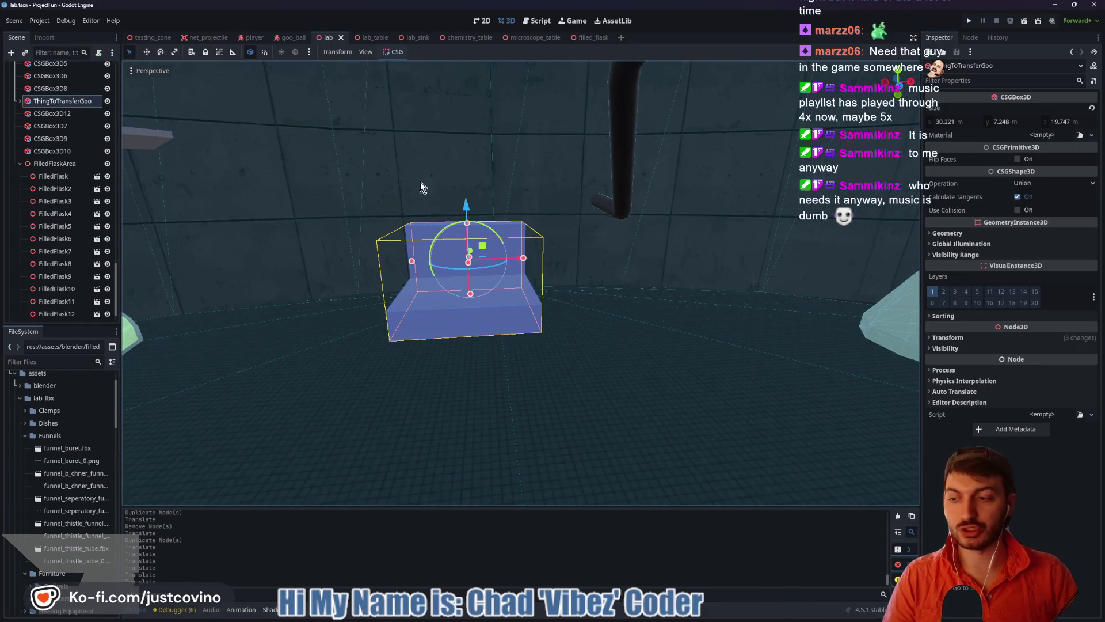
key("s")
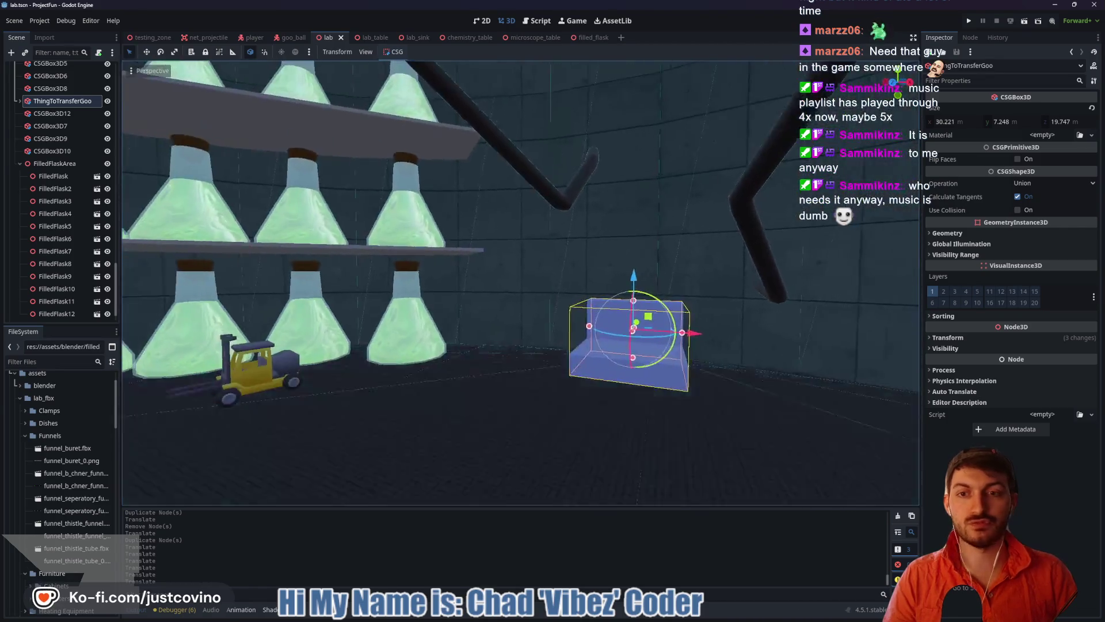
key("w")
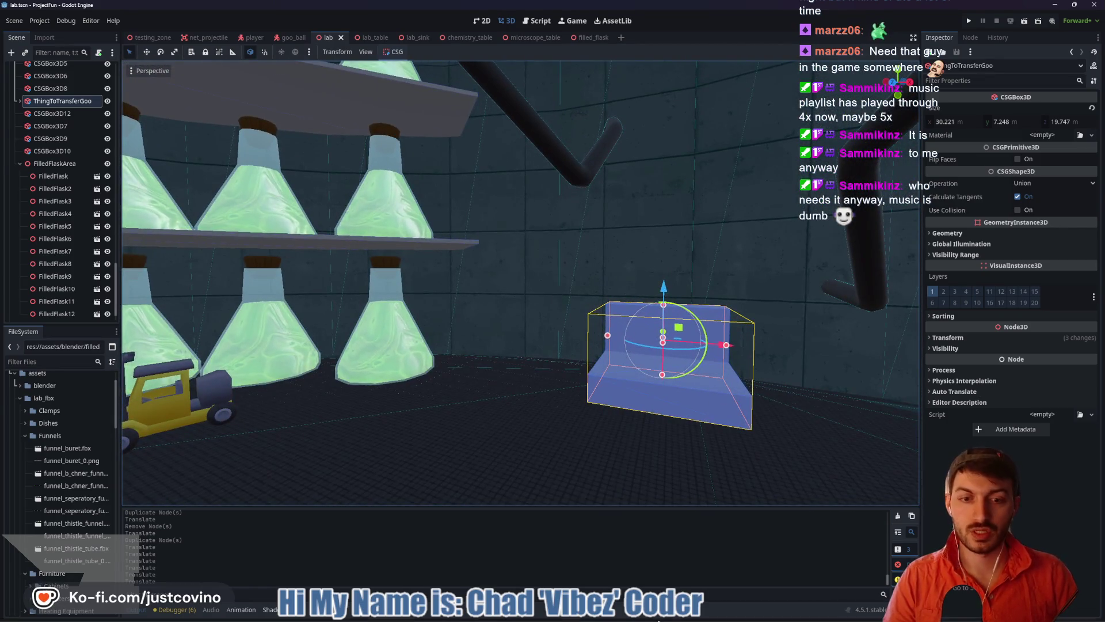
left_click(655, 618)
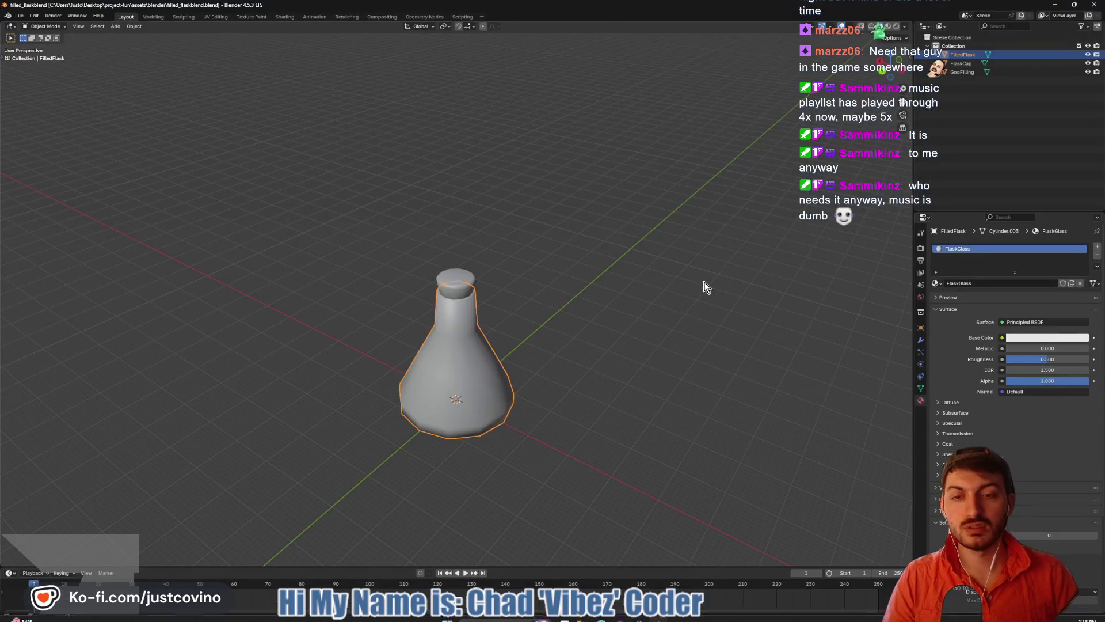
Close the Blender window showing filled_flask.blend to return to Godot's lab scene
left_click(1098, 5)
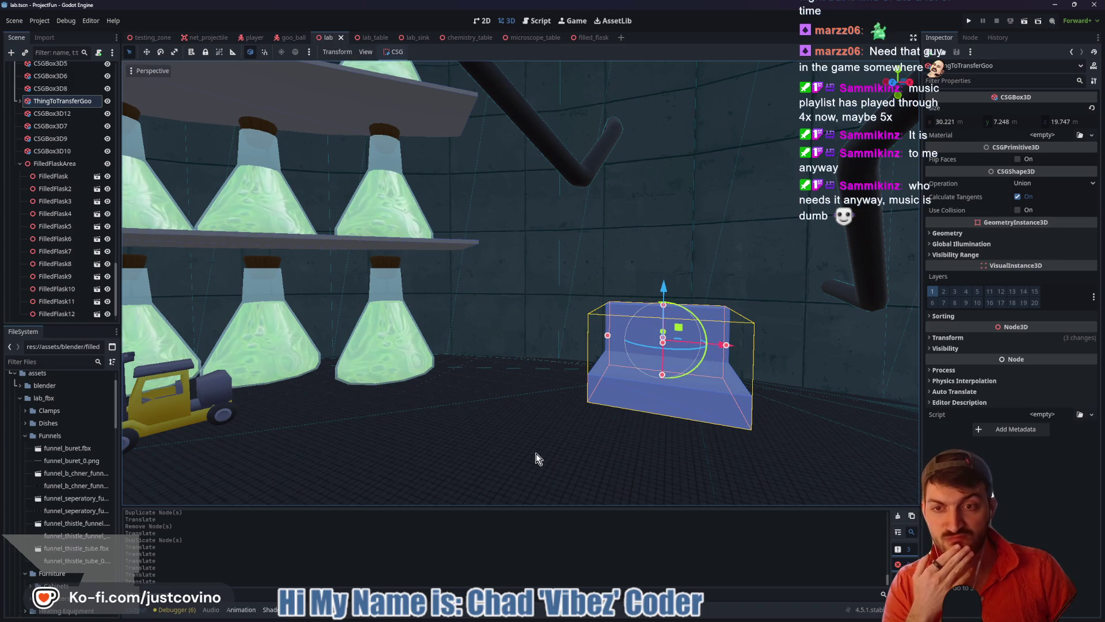
Select the catwalk and open its first surface material override, slot 0
mouse_move(536, 453)
left_mouse_down()
mouse_move(374, 443)
mouse_move(460, 437)
mouse_move(506, 397)
mouse_move(513, 427)
left_mouse_up()
left_click(507, 412)
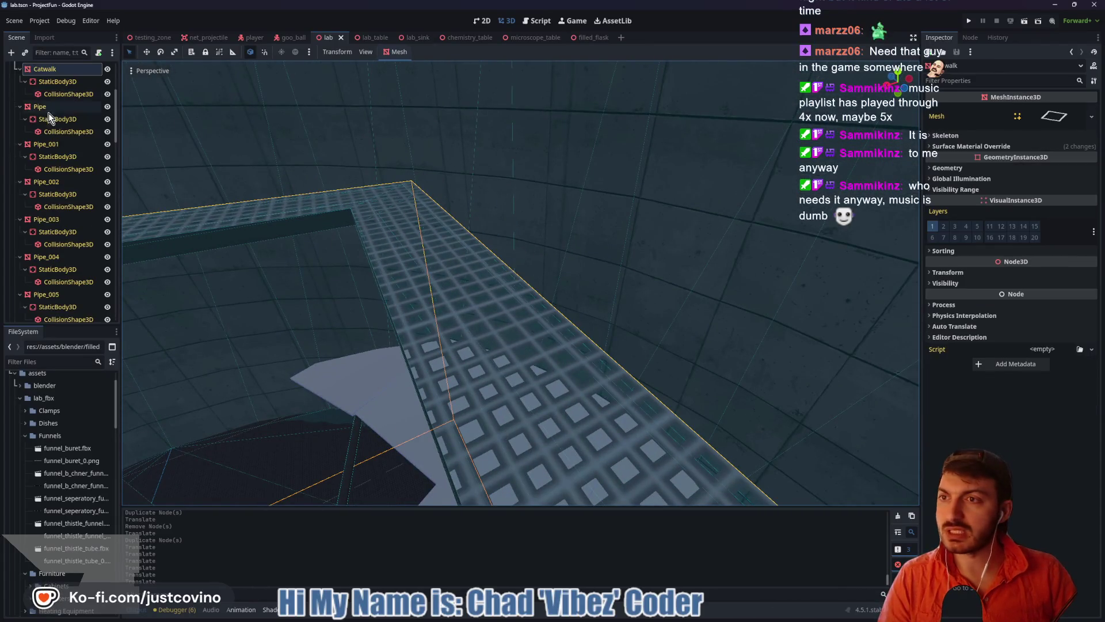
left_click(988, 147)
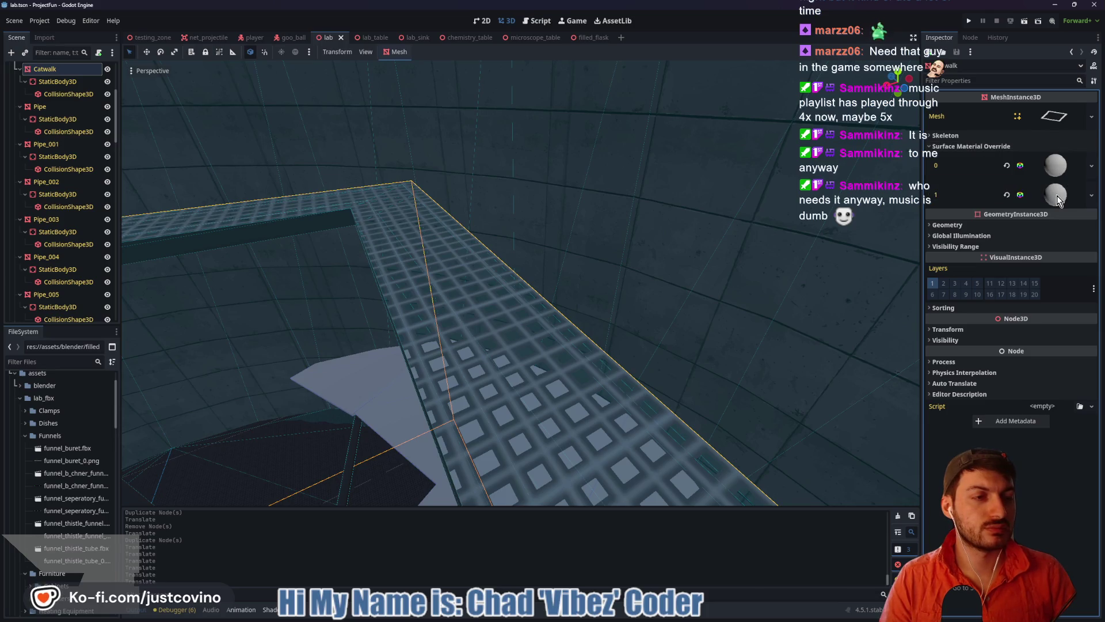
left_click(1060, 167)
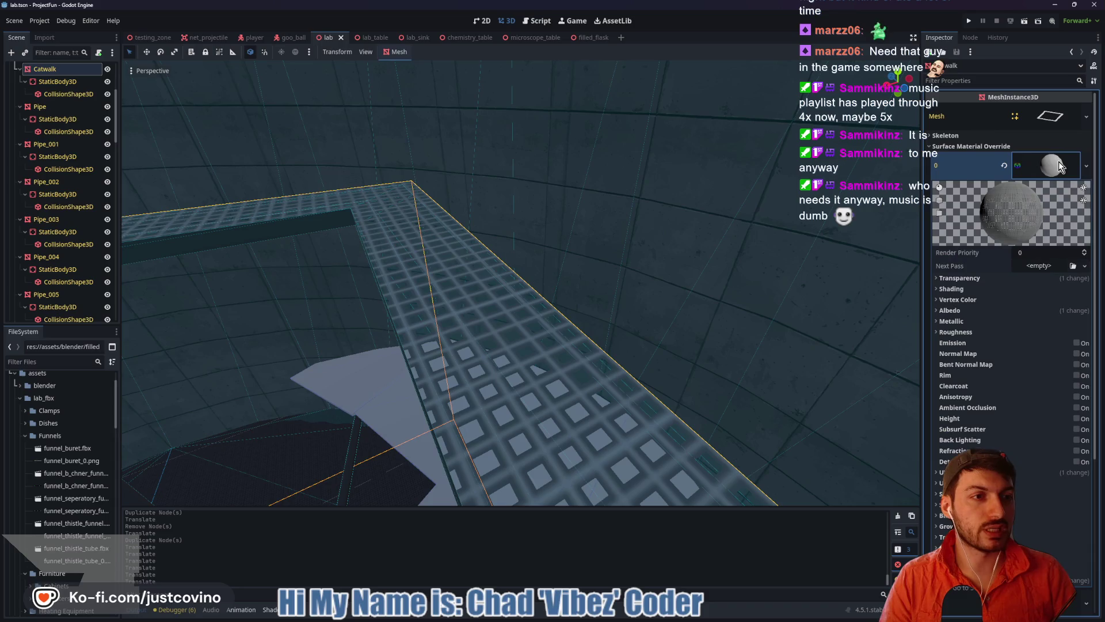
Start saving the slot 0 material with Save As, then cancel and fly beneath the catwalk
right_click(1047, 166)
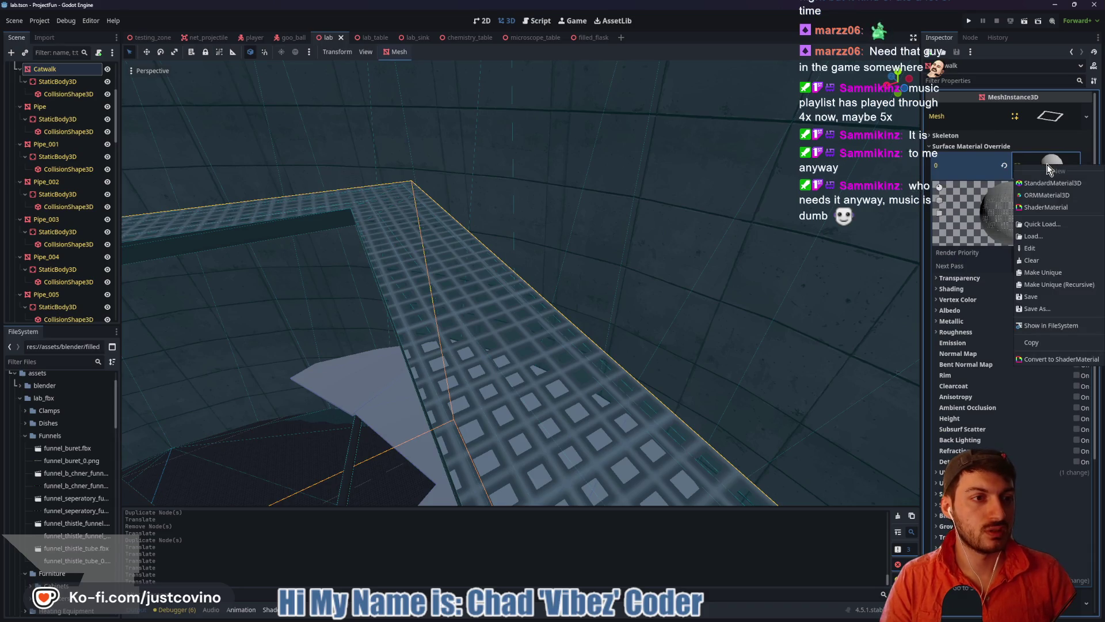
left_click(1049, 311)
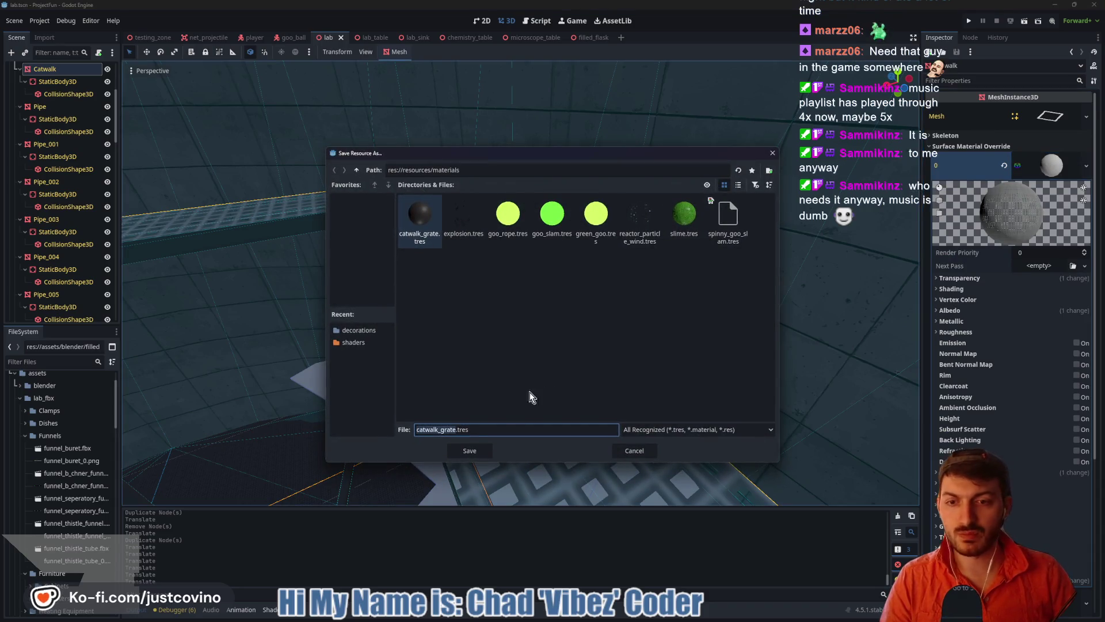
left_click(636, 451)
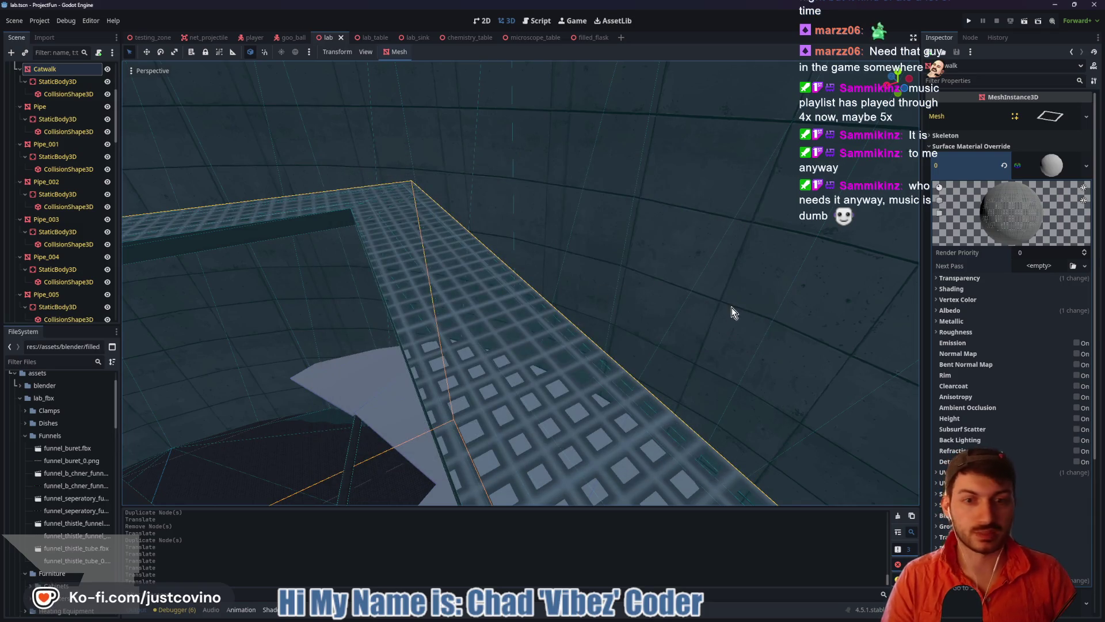
left_click_drag(605, 323, 622, 407)
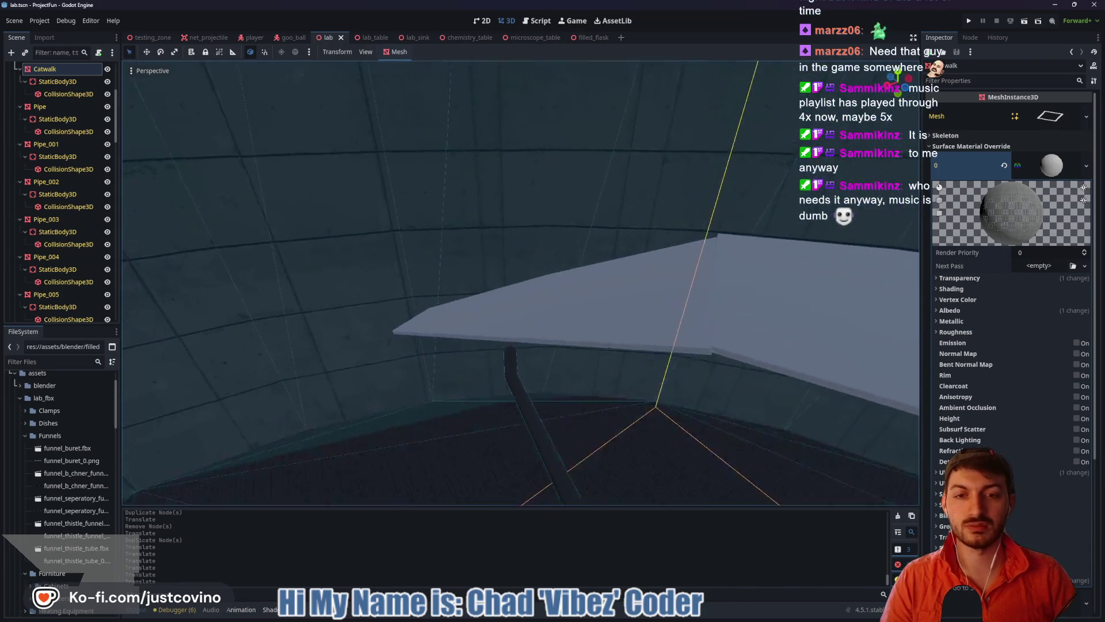
Fly out to a wider view of the catwalk, then bring up the Kenney Car Kit page and close its preview
left_click_drag(567, 364, 567, 364)
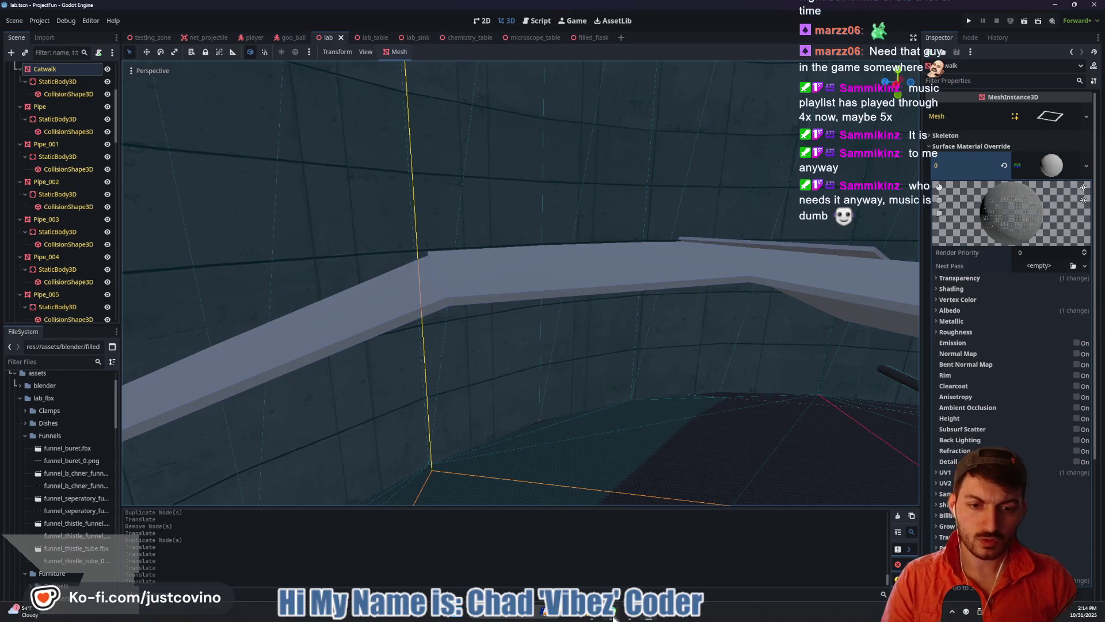
left_click(613, 617)
left_click(323, 262)
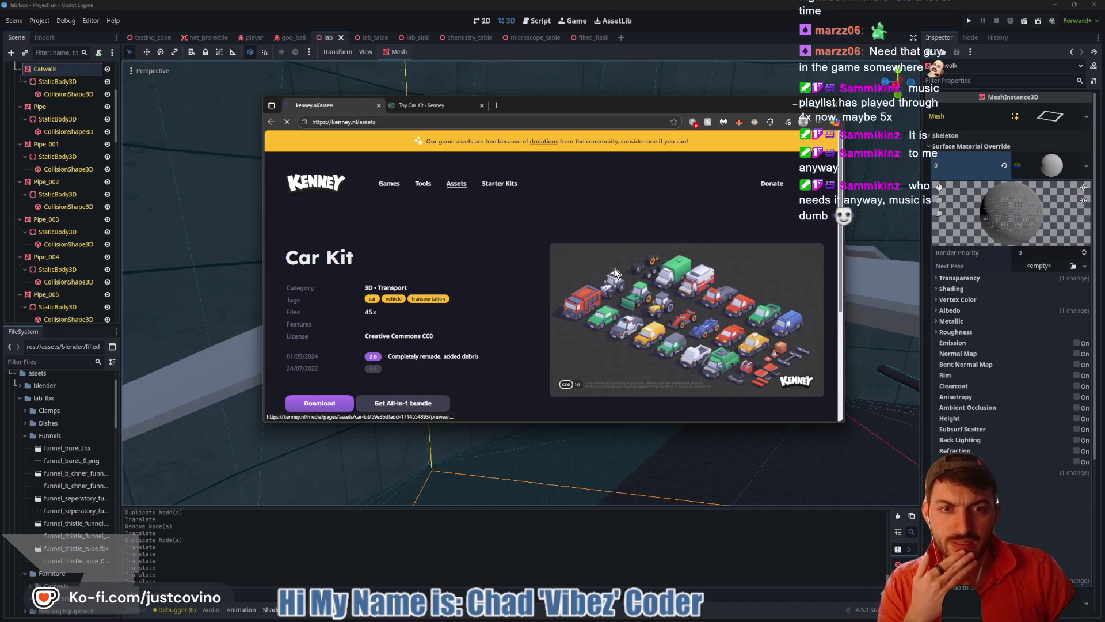
Scroll down the Kenney asset listings and go to page 2
scroll(572, 295, "down", 3)
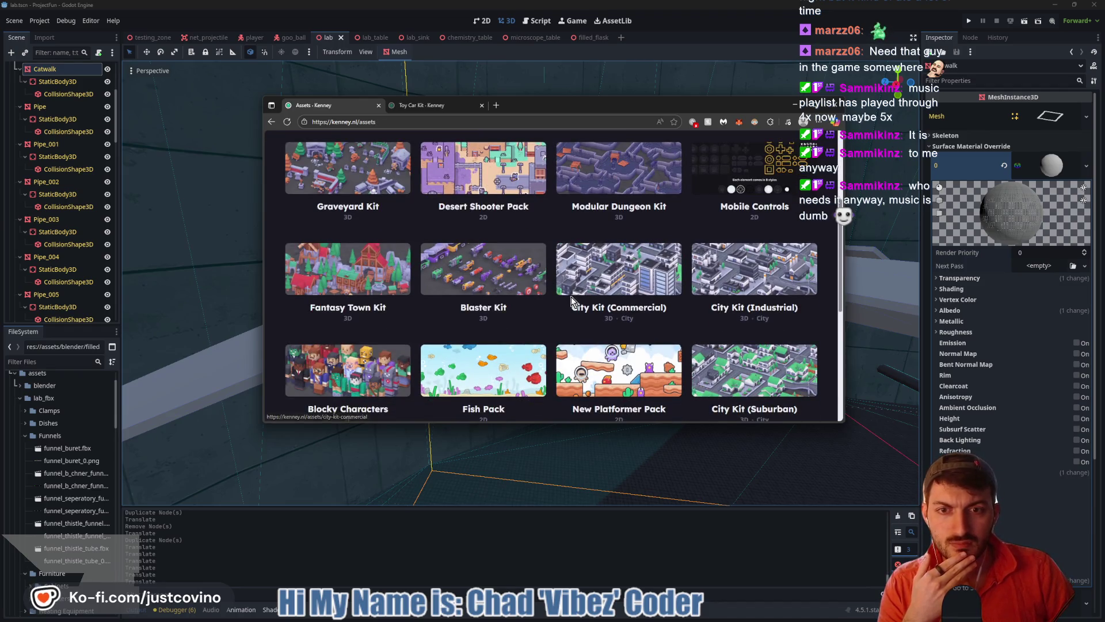
scroll(552, 309, "down", 3)
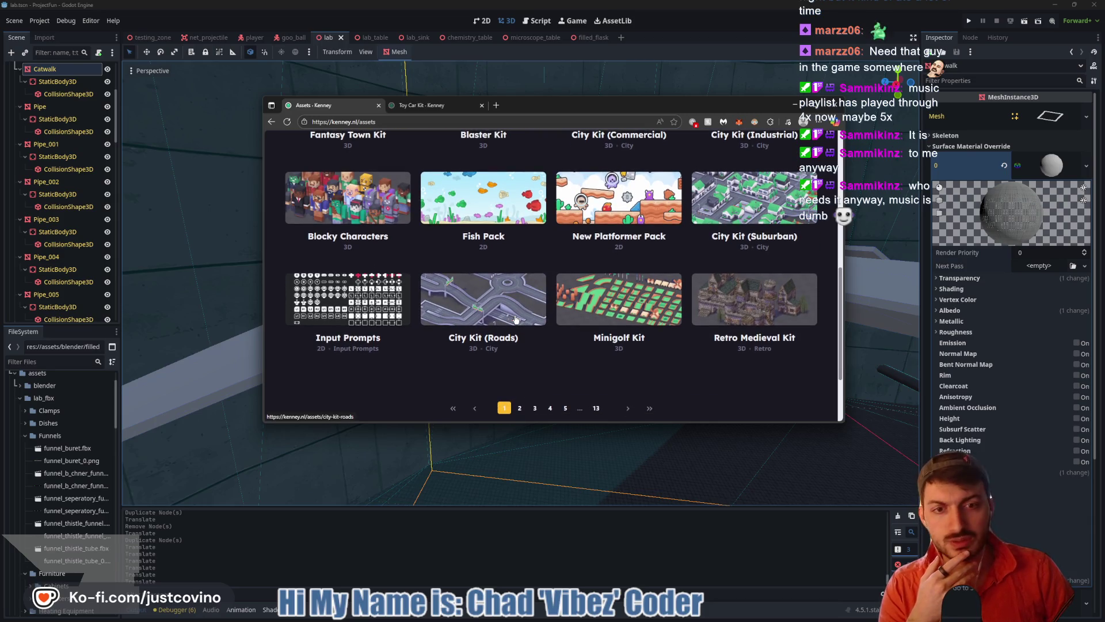
scroll(516, 319, "down", 1)
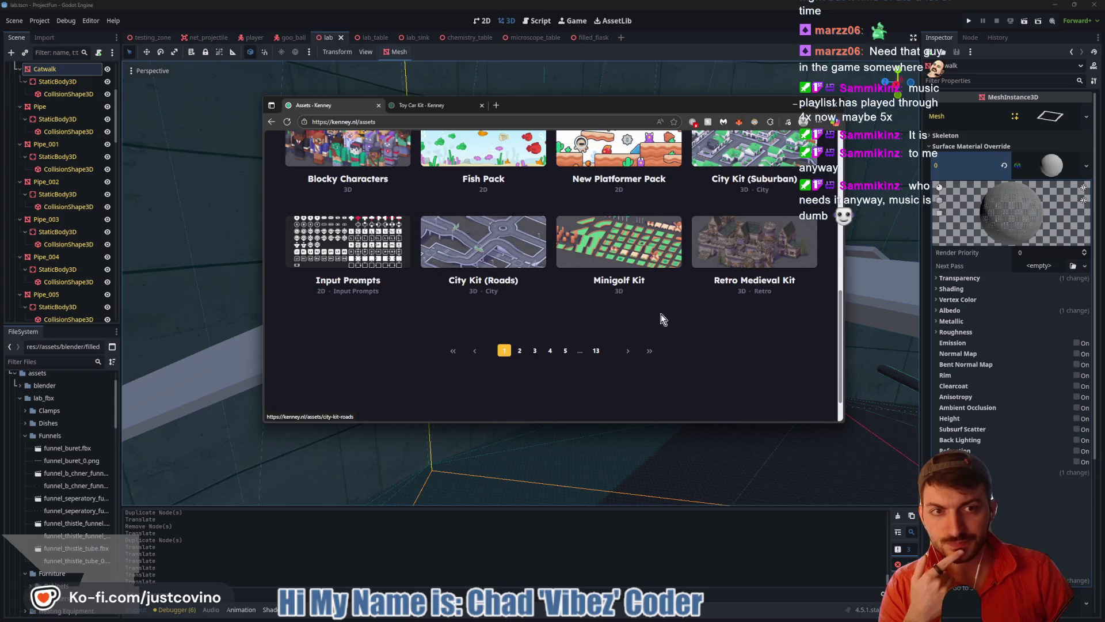
left_click(521, 351)
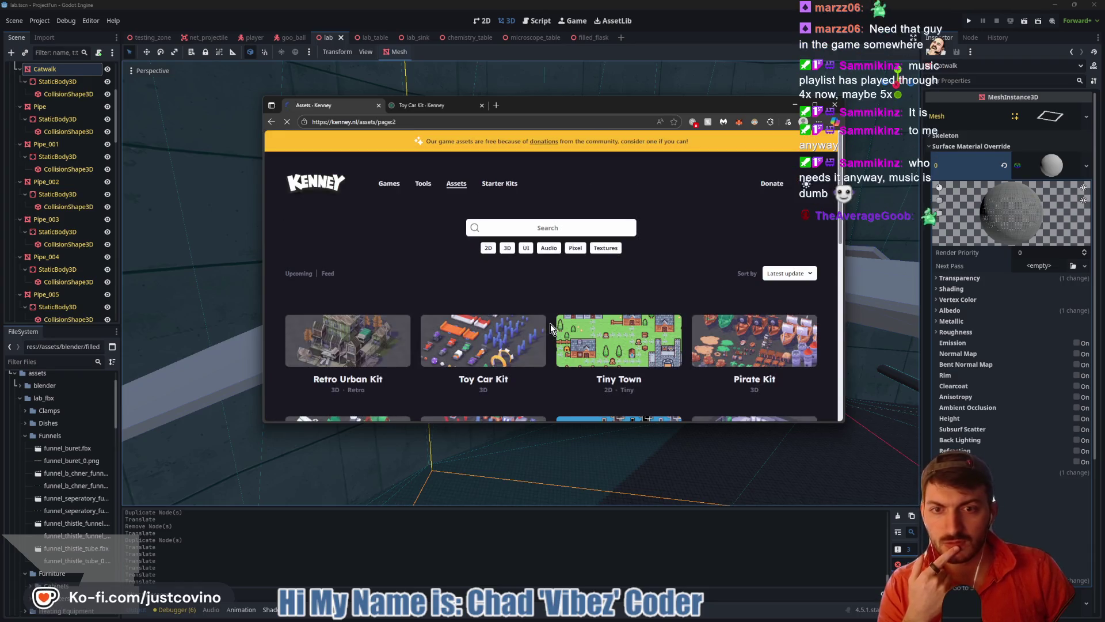
Scroll further through the listings to the Building Kit and open its page
scroll(575, 301, "down", 1)
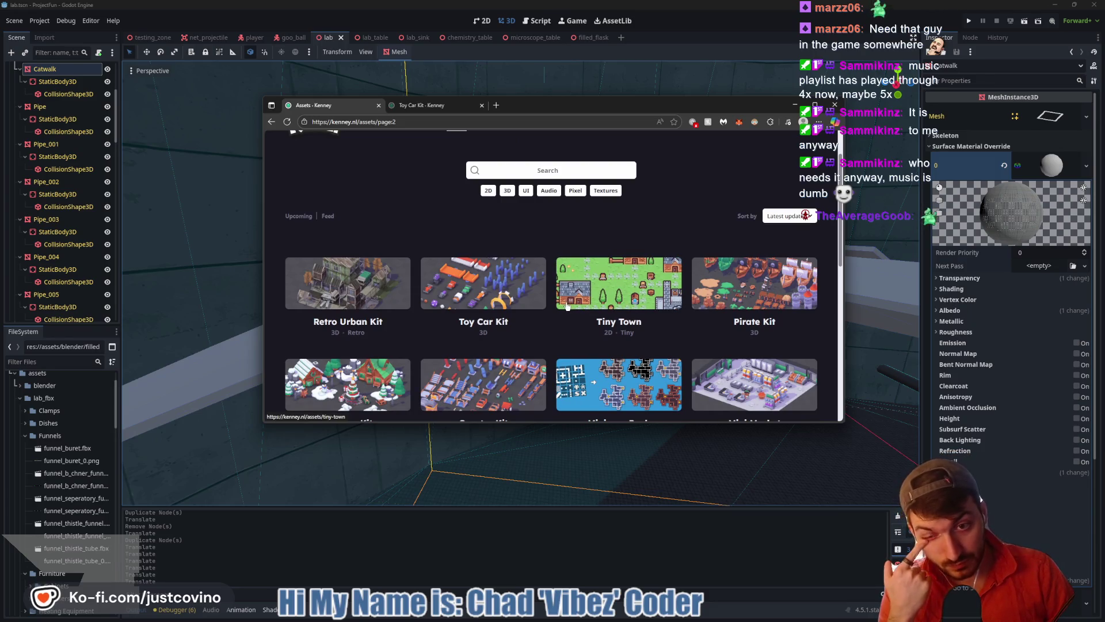
scroll(567, 306, "down", 2)
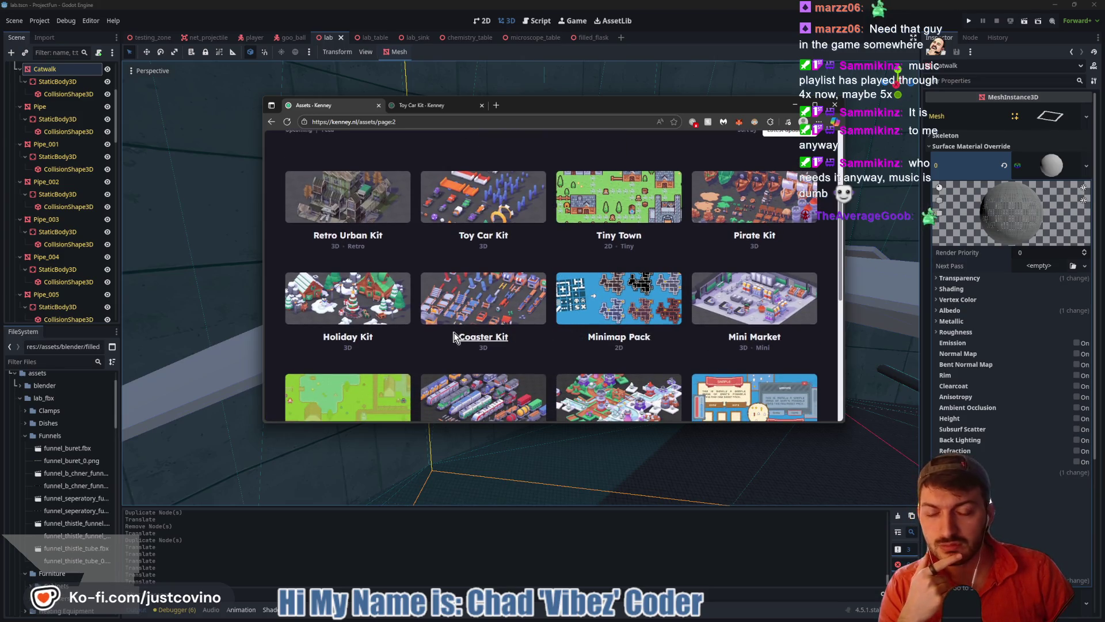
scroll(458, 329, "down", 1)
scroll(458, 329, "down", 1)
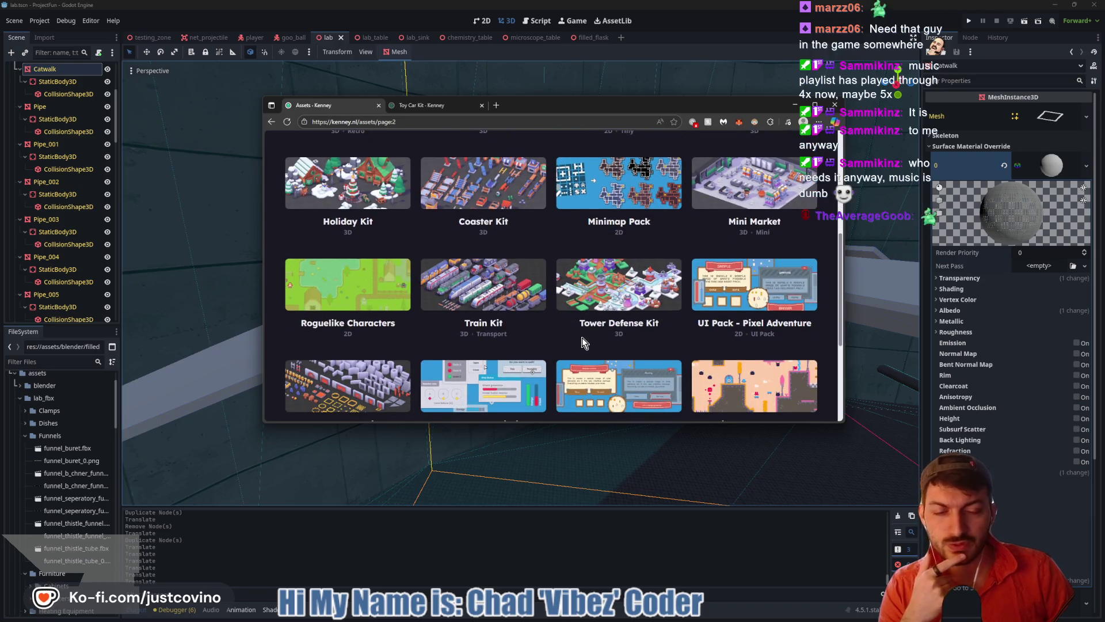
scroll(578, 344, "down", 1)
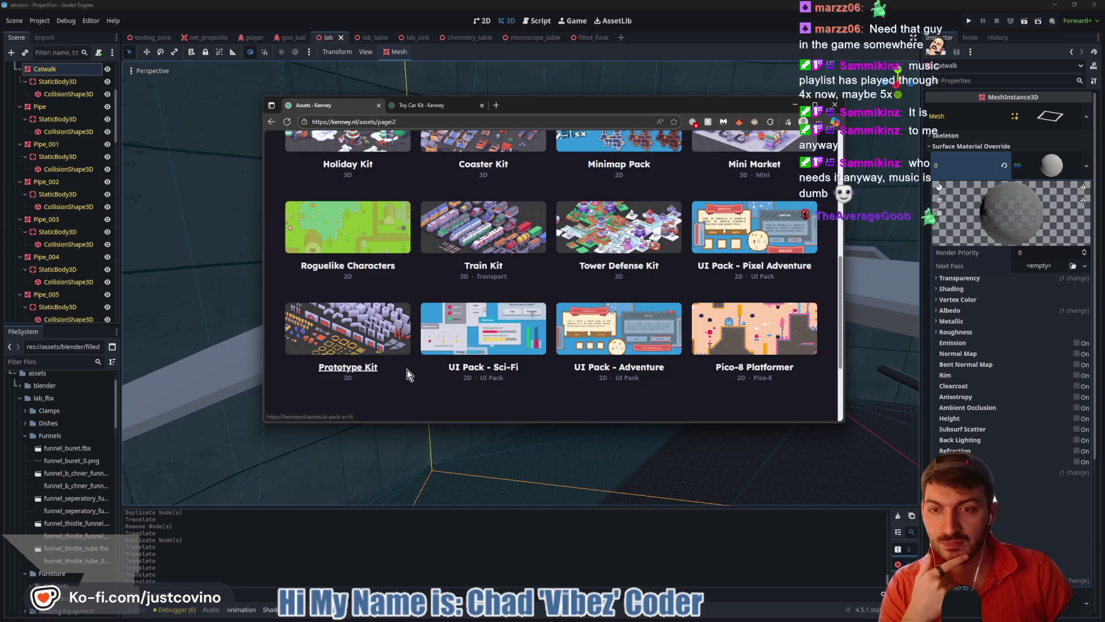
scroll(523, 382, "down", 1)
scroll(523, 381, "down", 1)
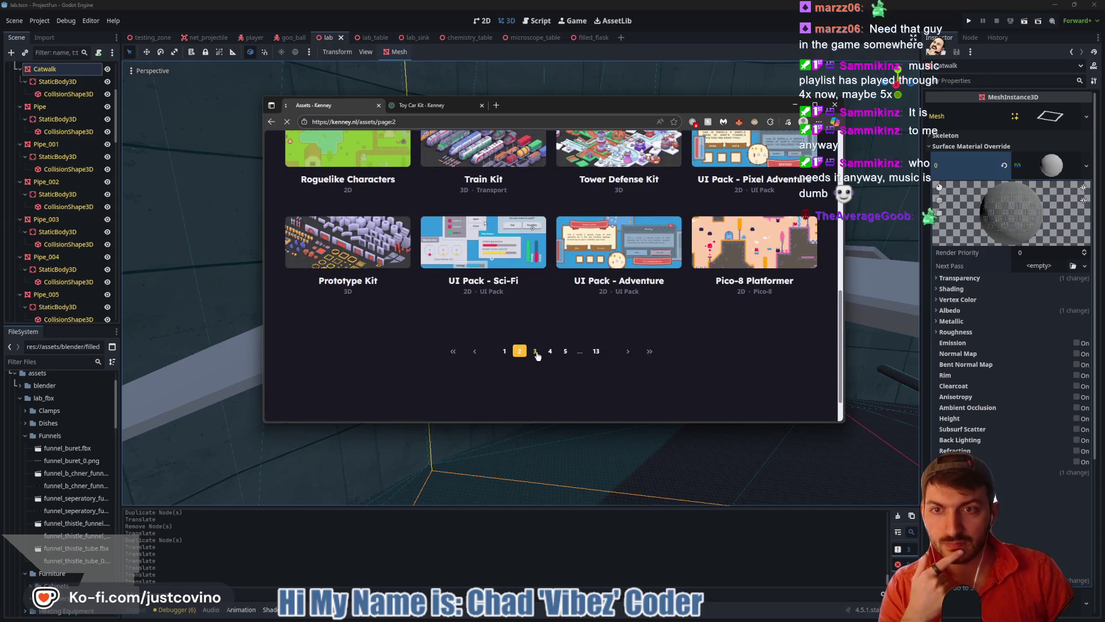
scroll(555, 313, "down", 3)
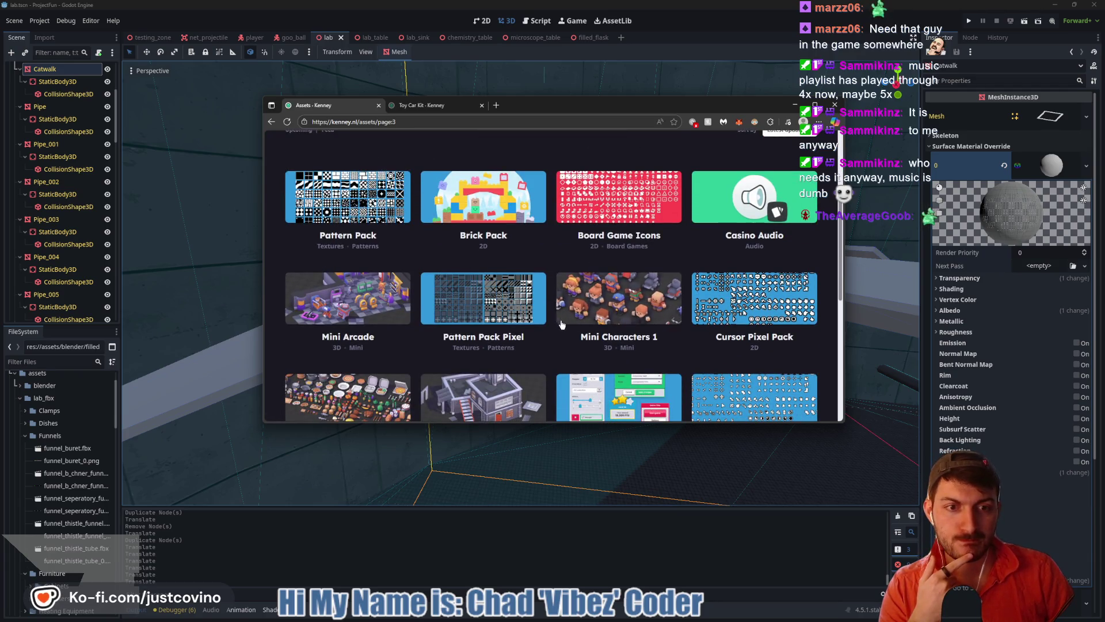
scroll(558, 319, "down", 2)
scroll(562, 328, "down", 1)
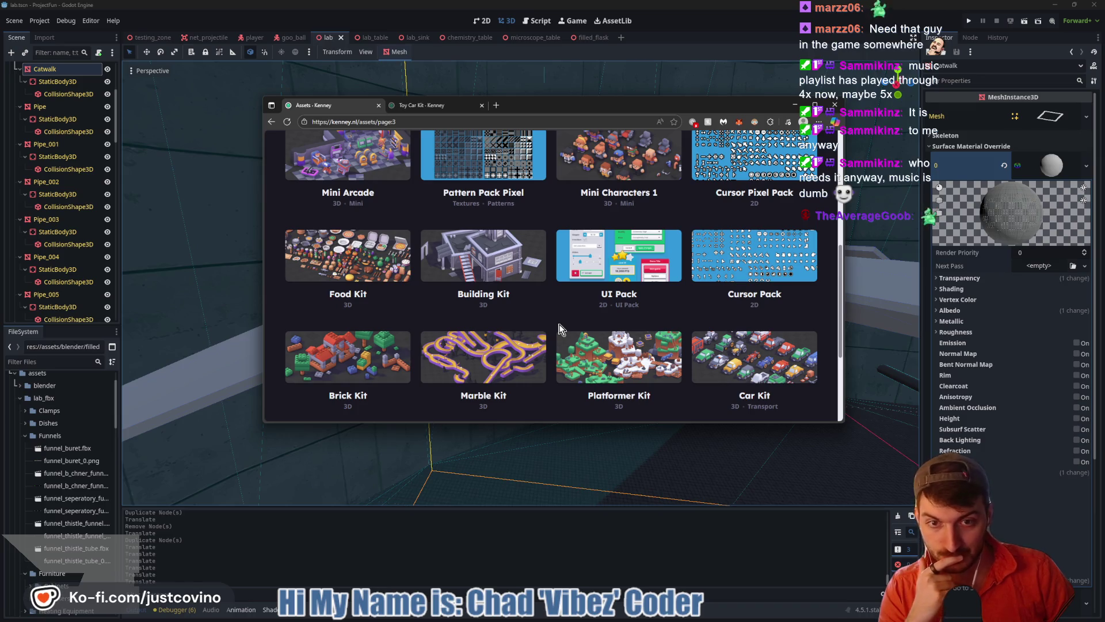
left_click(486, 273)
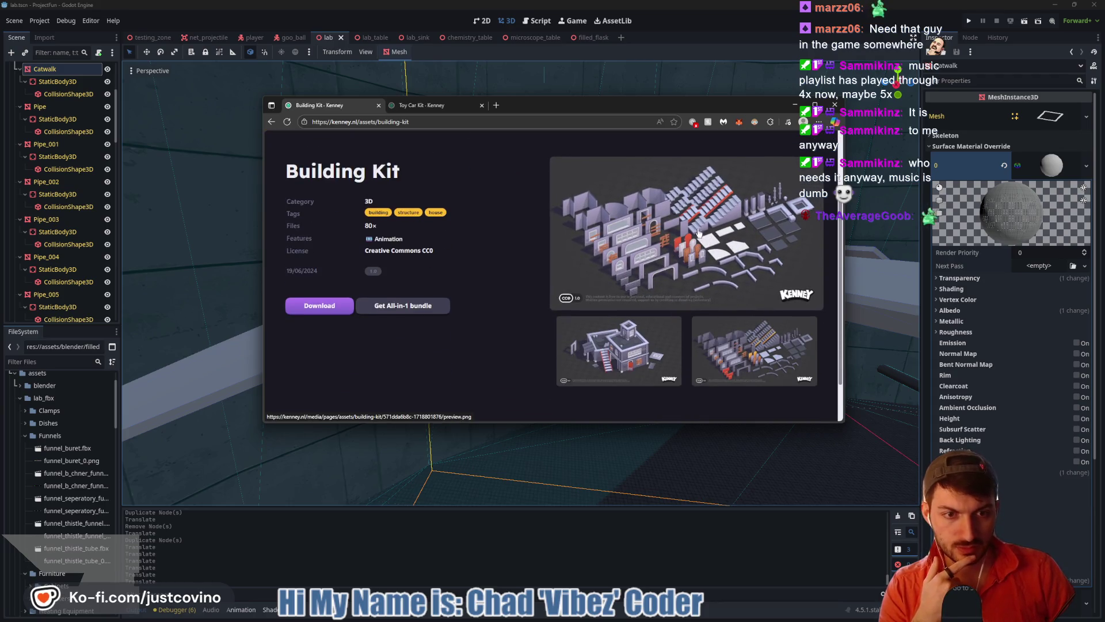
Preview the Building Kit image, then start its download without donating
left_click(738, 274)
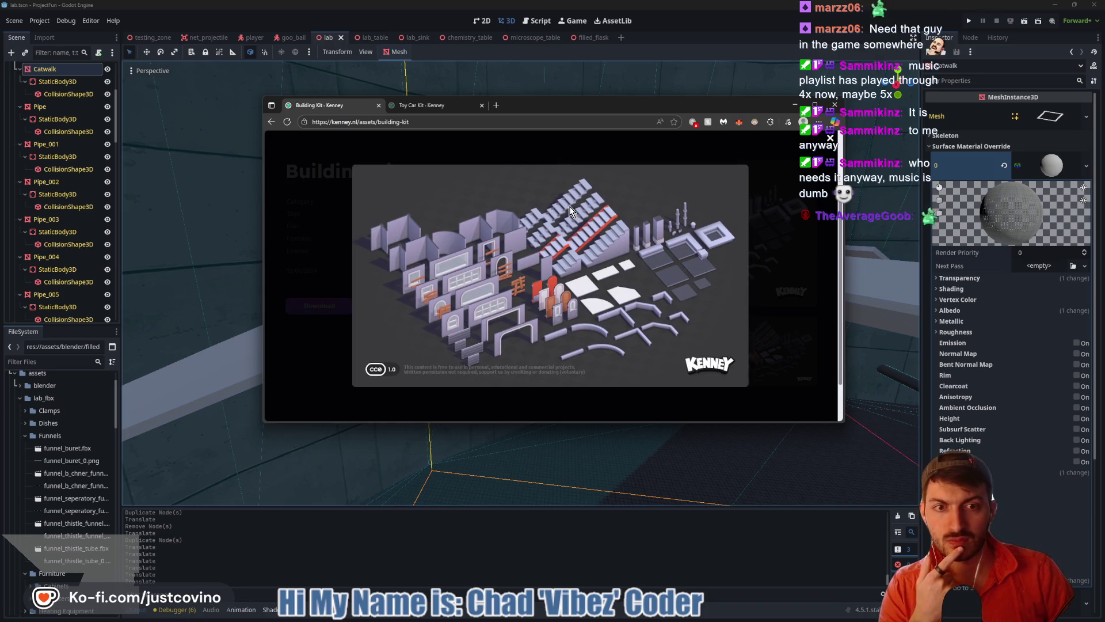
left_click(795, 300)
left_click(320, 305)
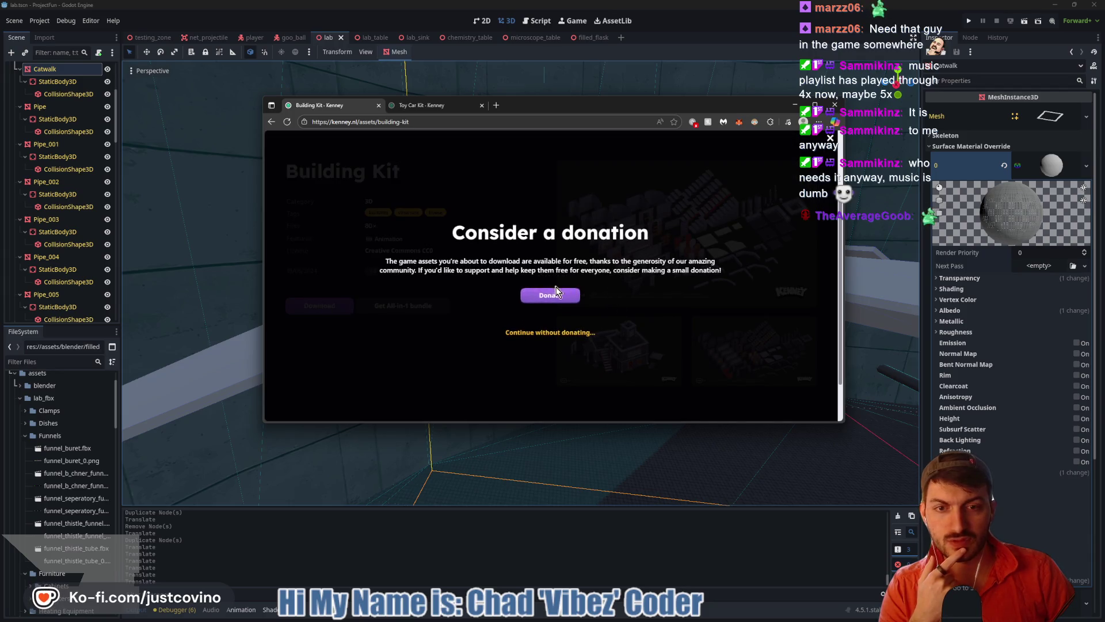
left_click(560, 333)
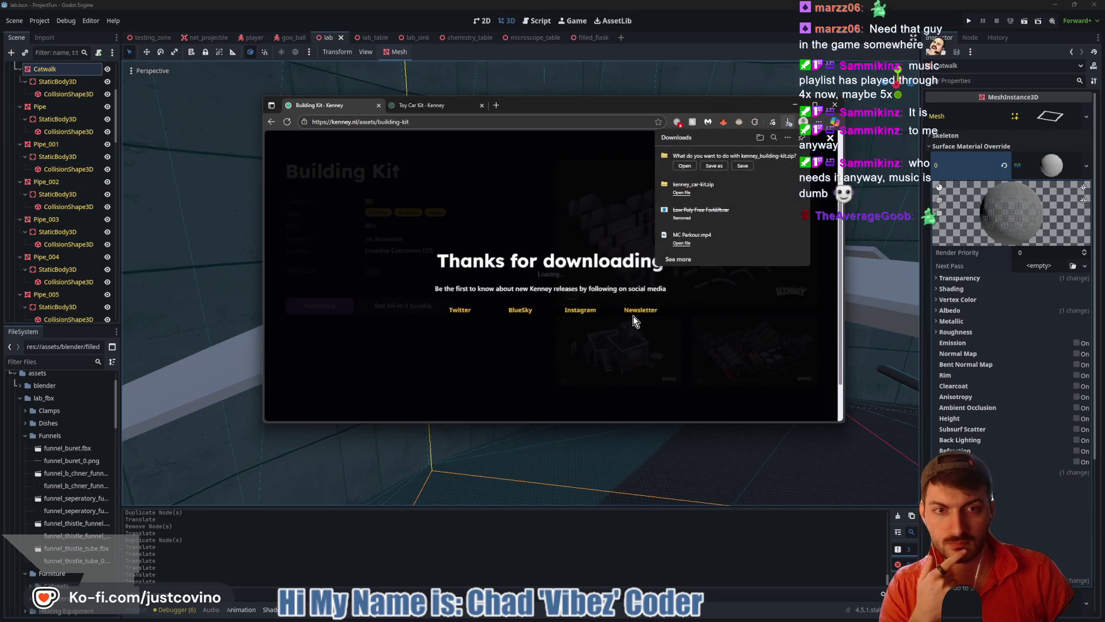
Save the kenney_building-kit zip into Desktop\GameAssets and show it in File Explorer
left_click(711, 166)
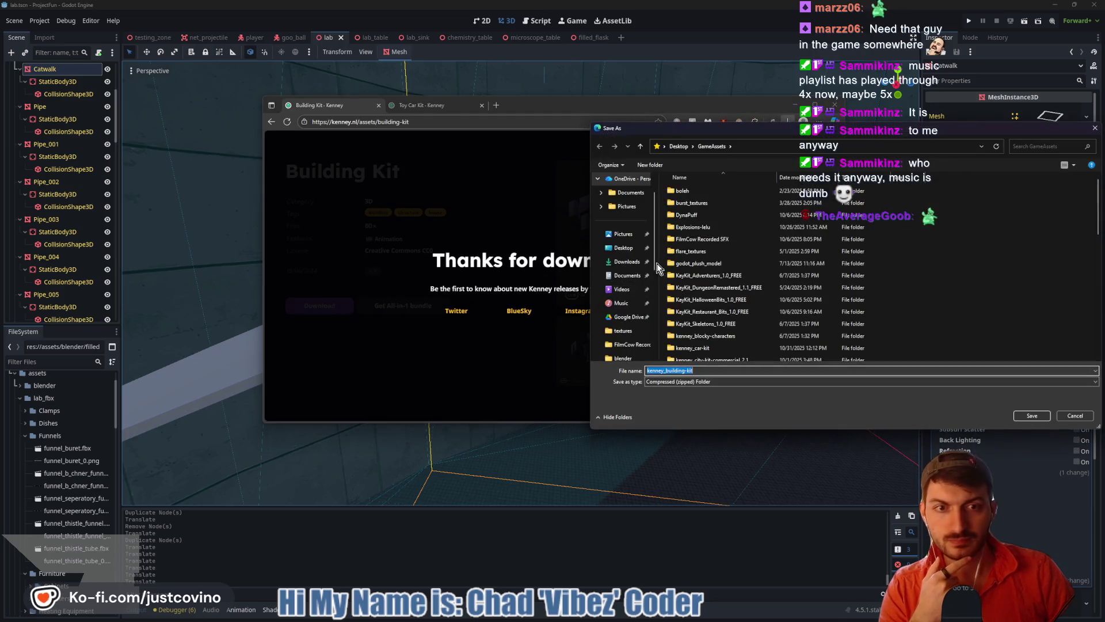
left_click(1033, 415)
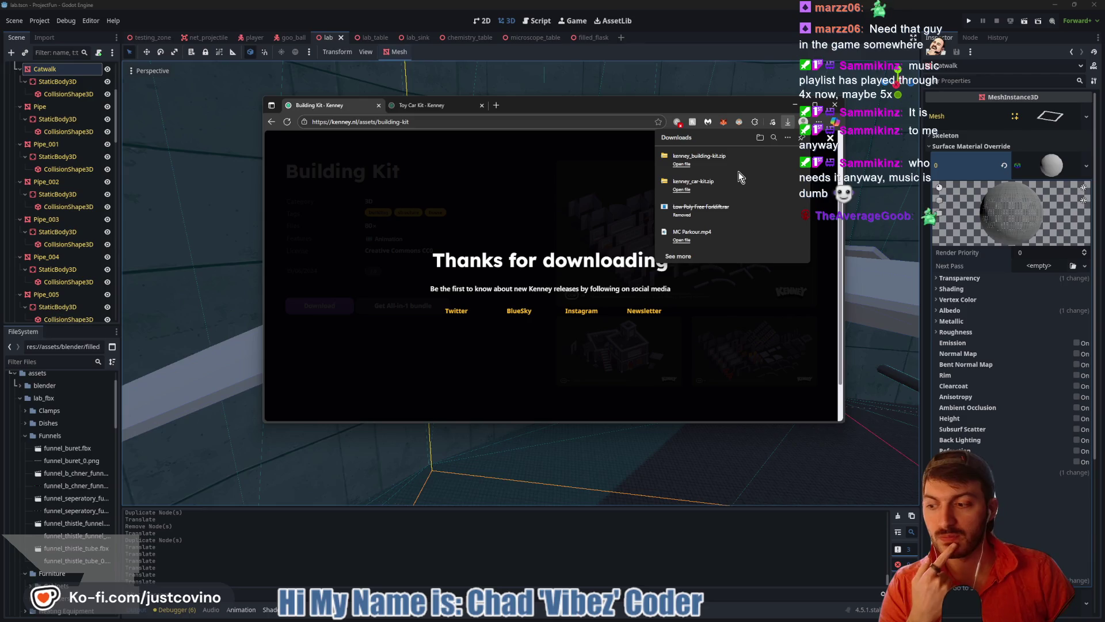
left_click(786, 157)
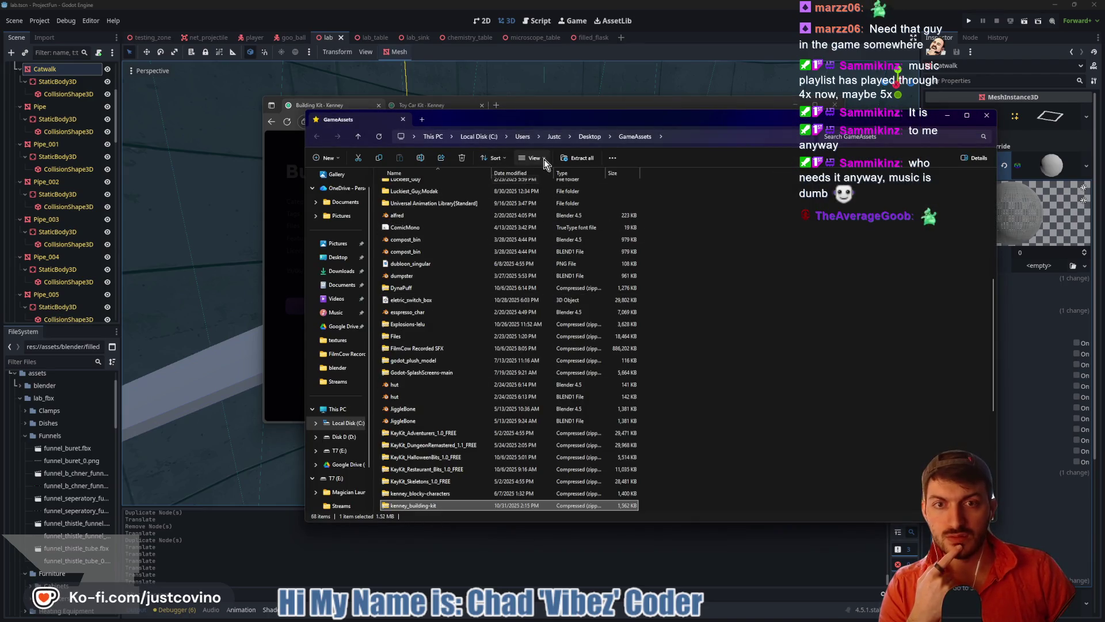
Extract kenney_building-kit.zip into its own folder and close the Kenney download page
left_click(578, 158)
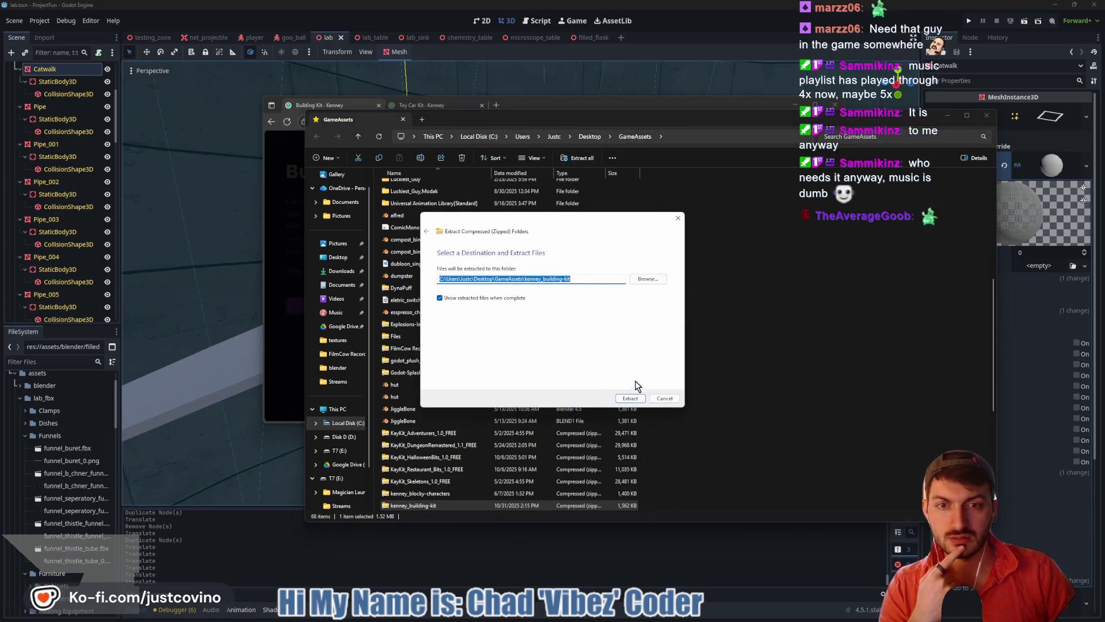
left_click(630, 398)
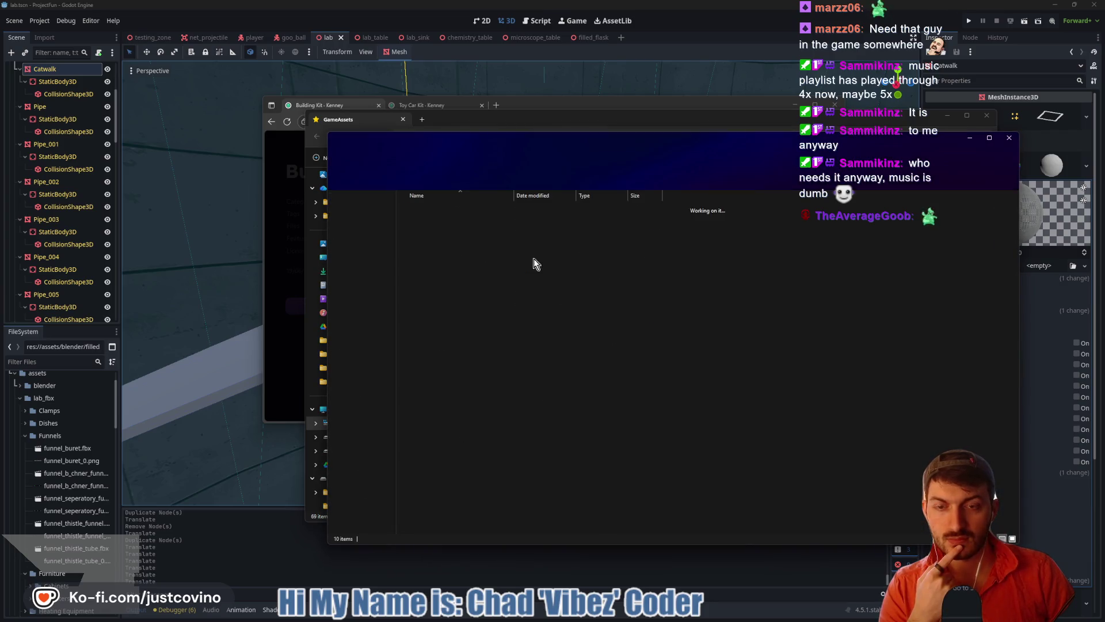
left_click(643, 126)
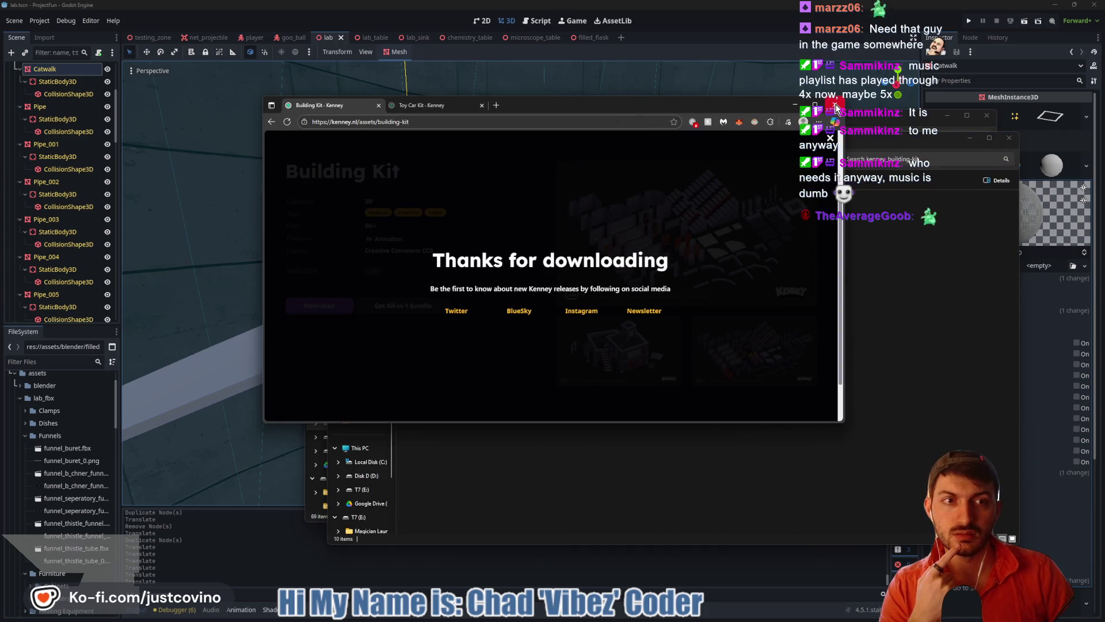
left_click(835, 105)
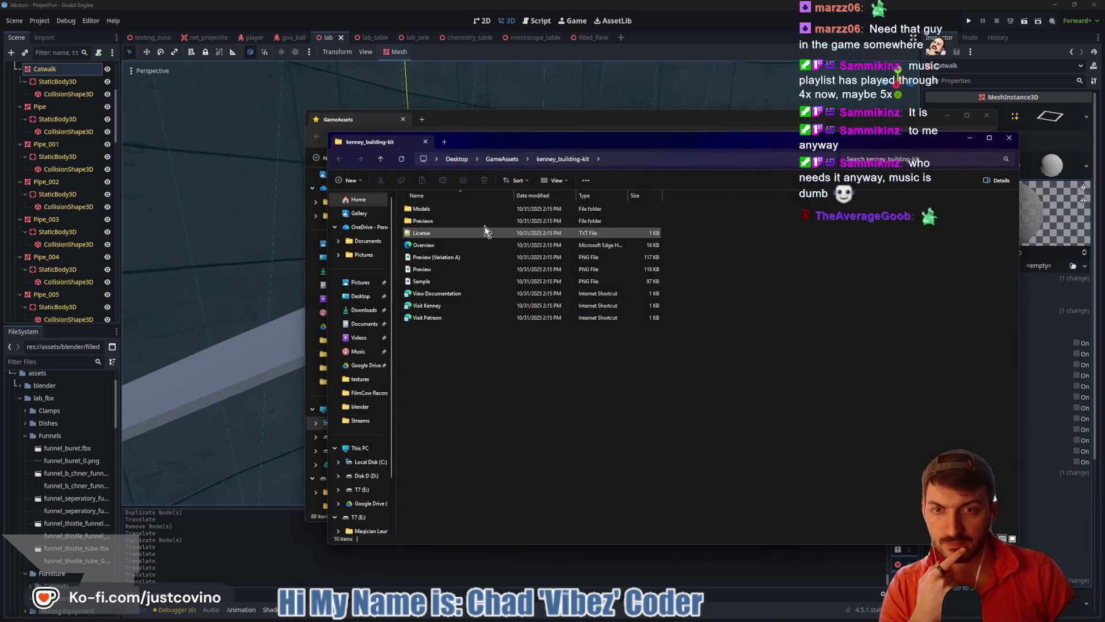
Open the kit's Models folder, close the GameAssets window, and return to Godot
double_click(455, 209)
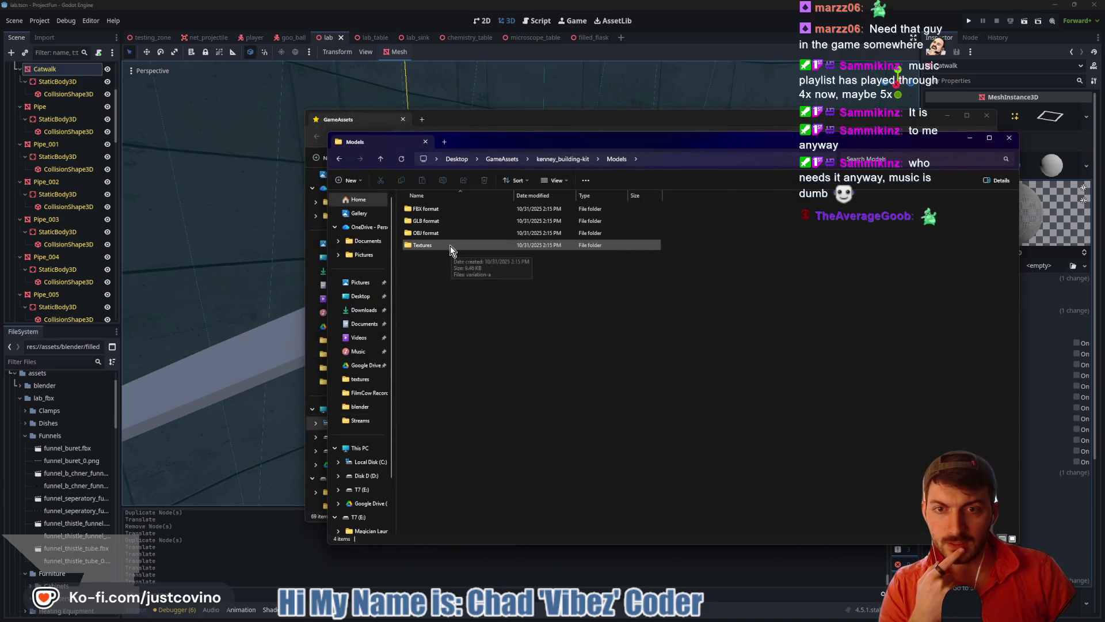
left_click(488, 115)
left_click(987, 115)
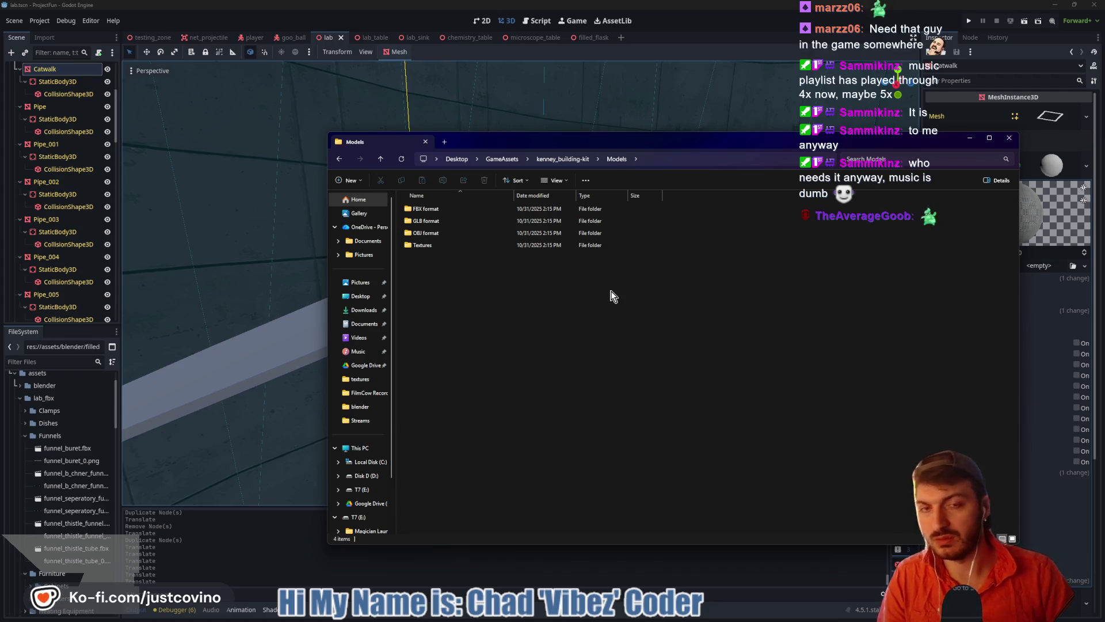
left_click(664, 29)
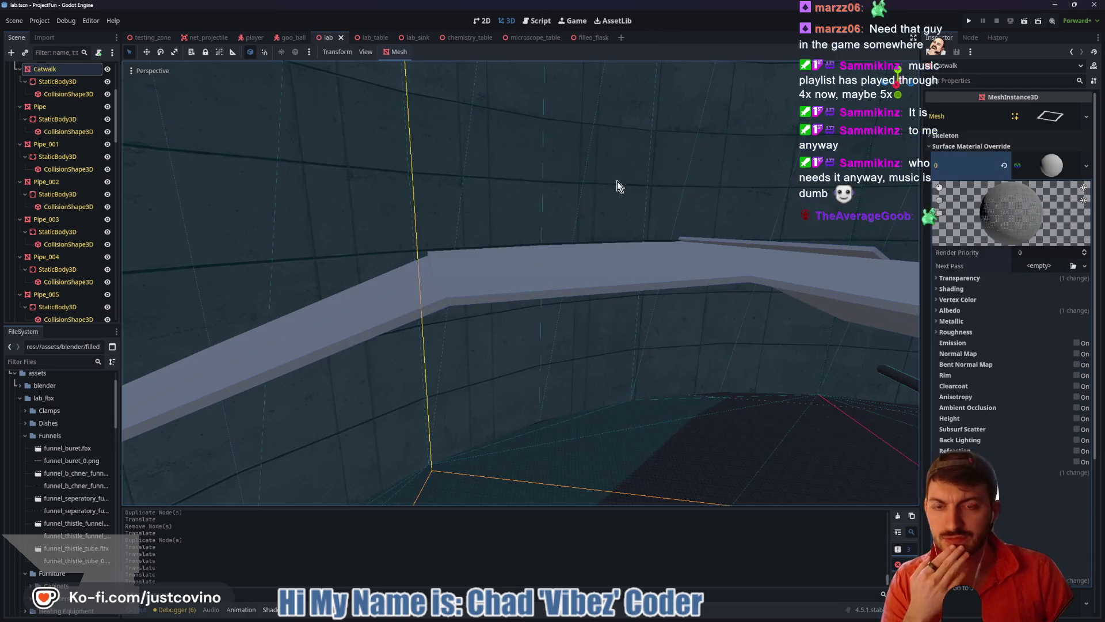
Fly around the lab scene, go back up to the kenney_building-kit folder, then select the lab's Walls mesh
mouse_move(617, 181)
left_mouse_down()
mouse_move(581, 196)
mouse_move(570, 184)
mouse_move(535, 196)
mouse_move(397, 193)
left_mouse_up()
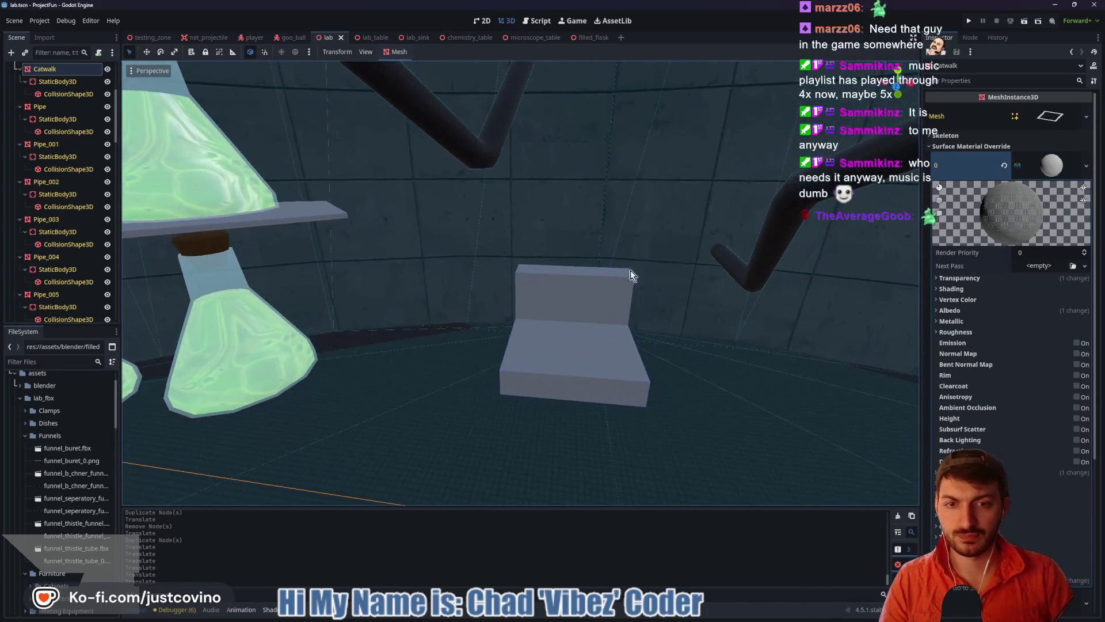
mouse_move(597, 617)
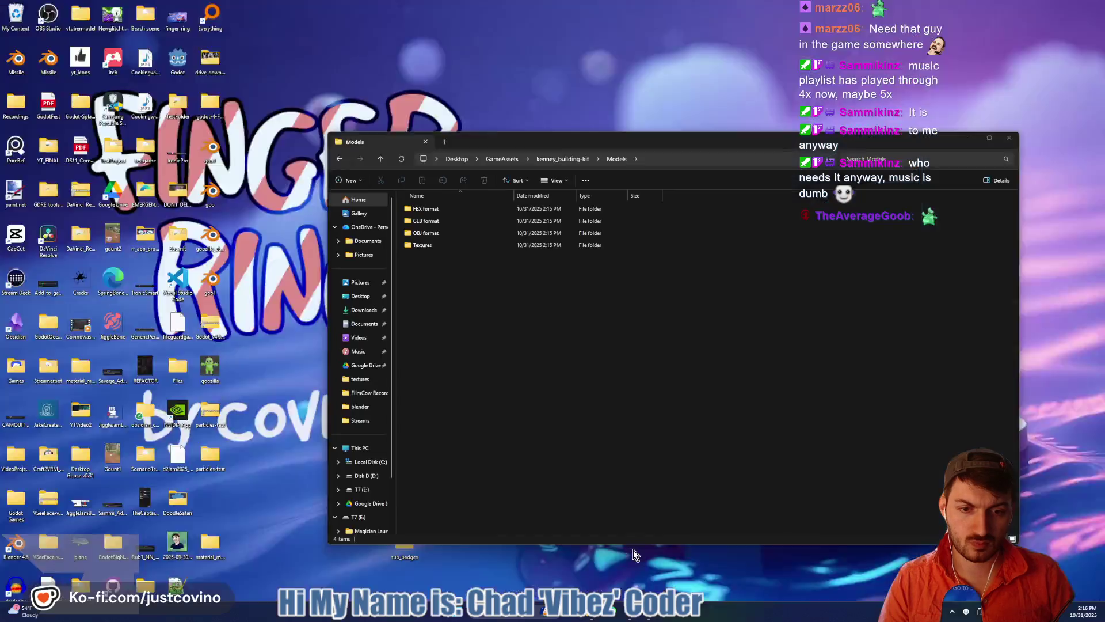
left_click(635, 561)
left_click(381, 159)
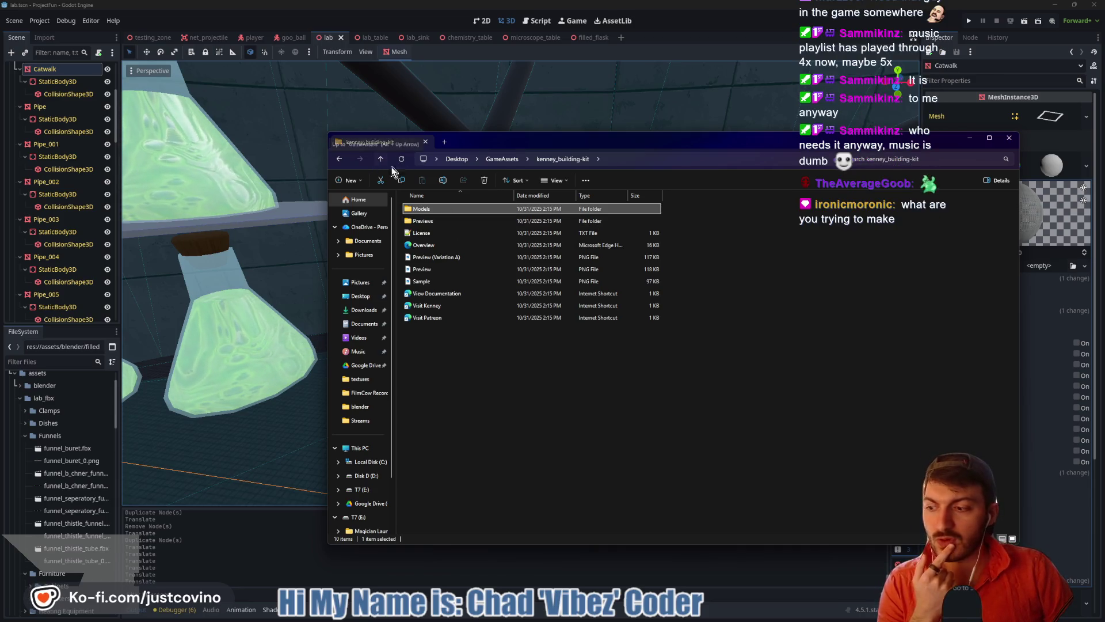
left_click(769, 129)
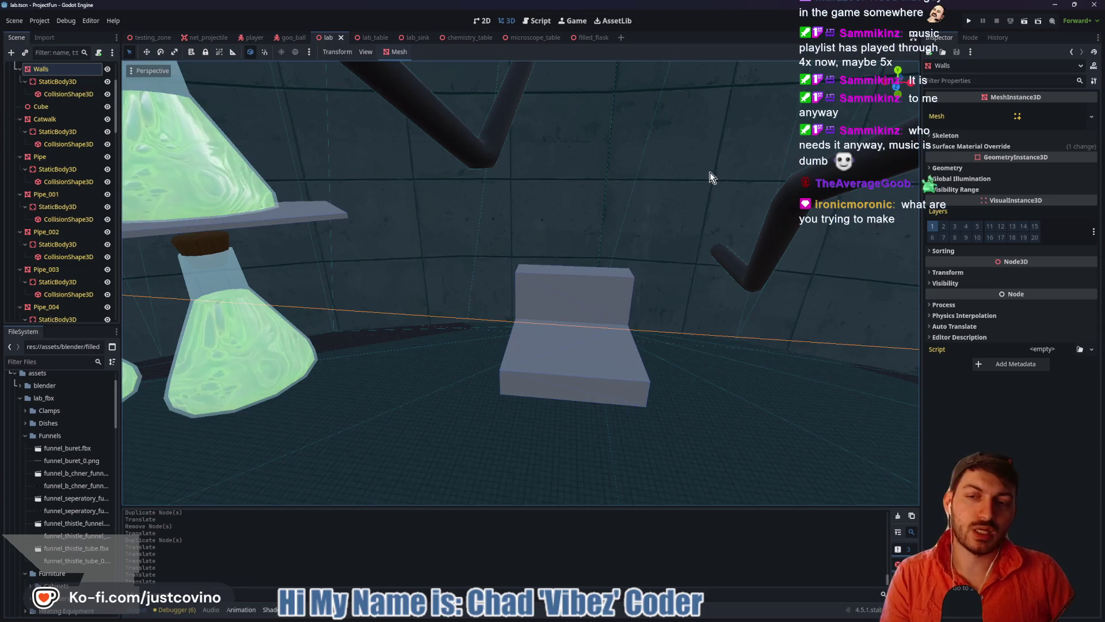
right_click(709, 172)
key("s")
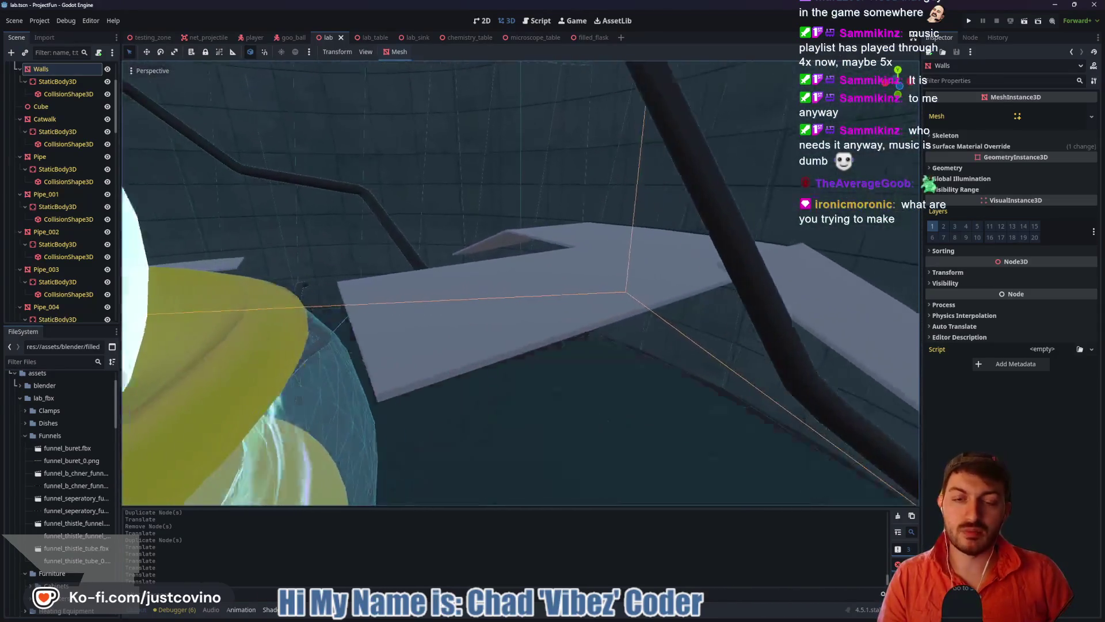
key("w")
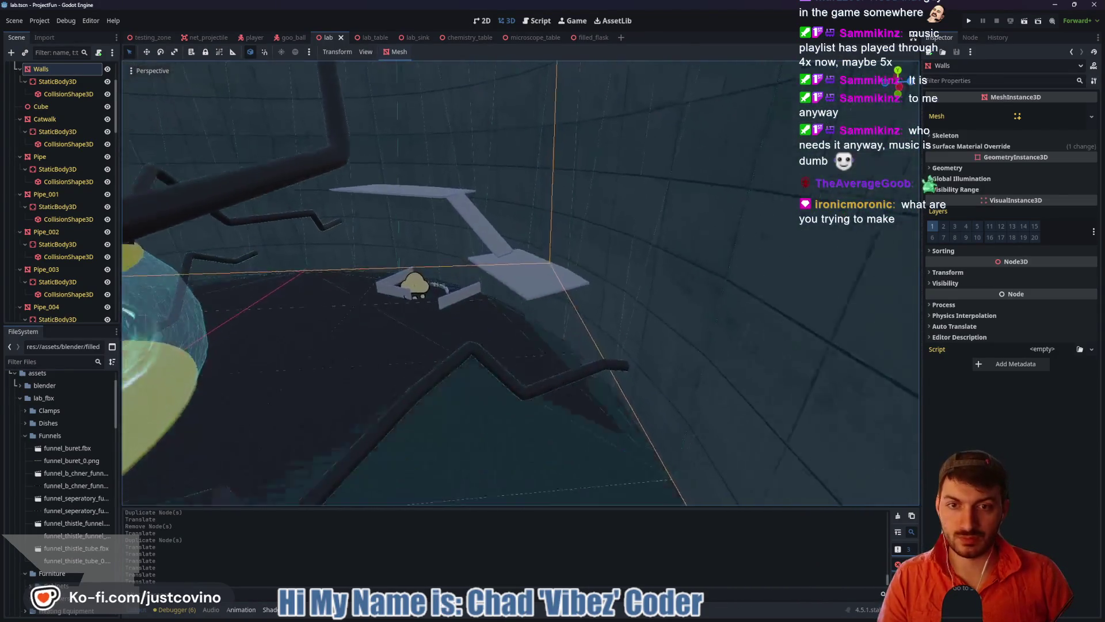
key("w")
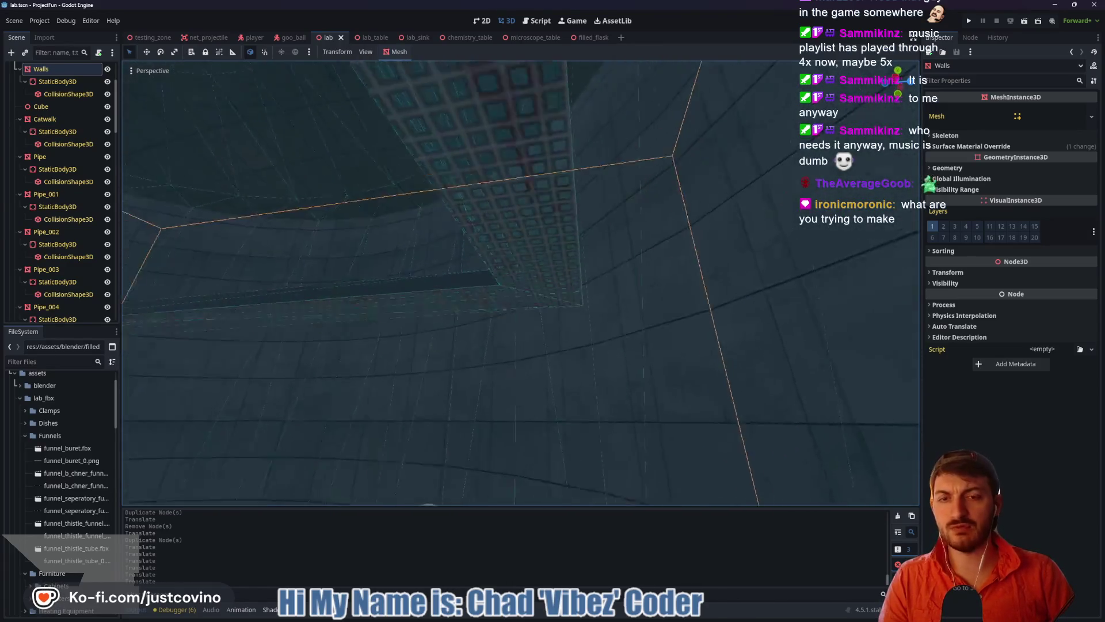
key("s")
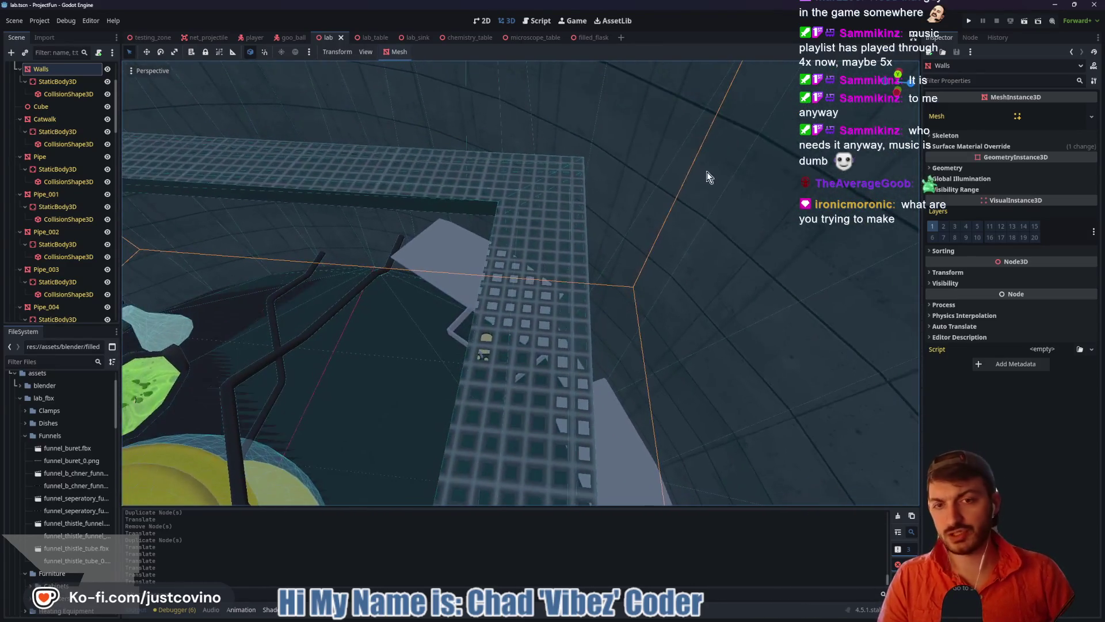
left_click_drag(516, 187, 553, 399)
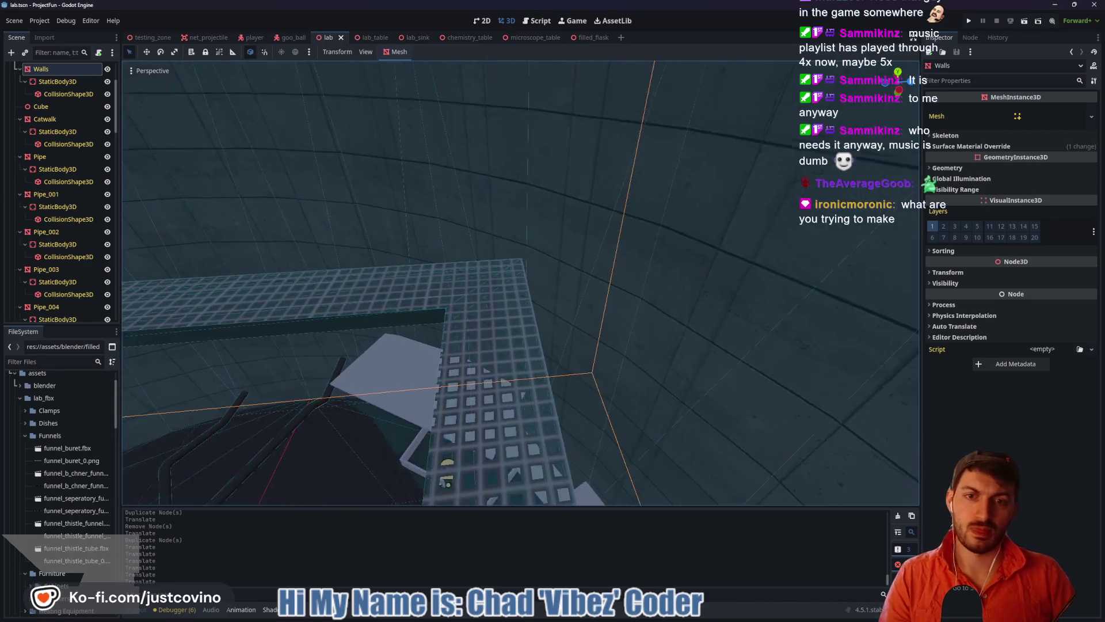
key("s")
key("s")
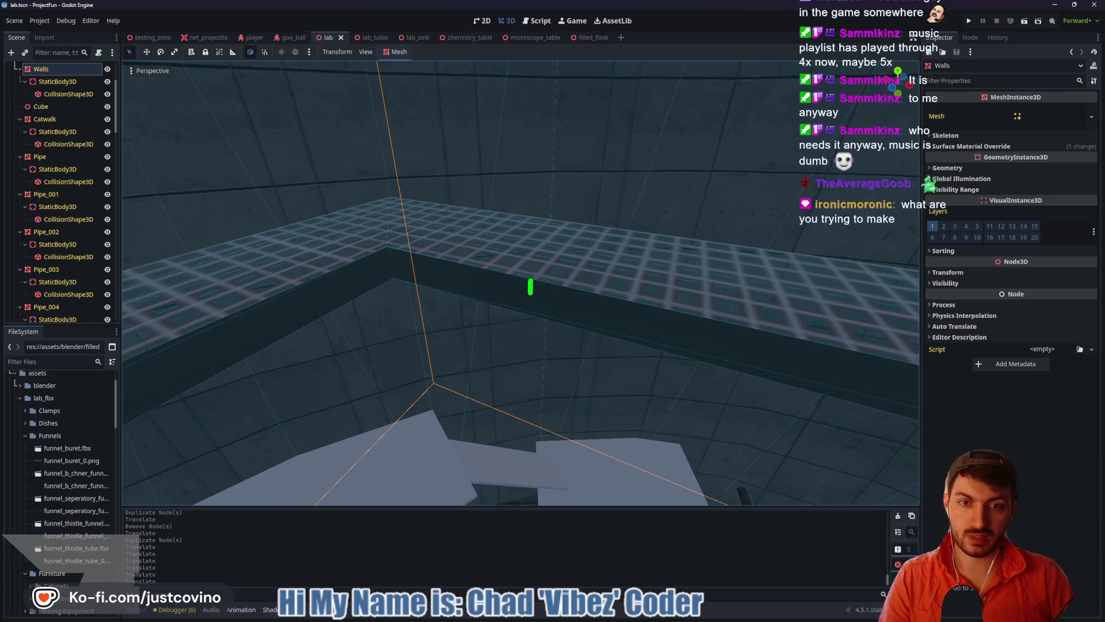
key("s")
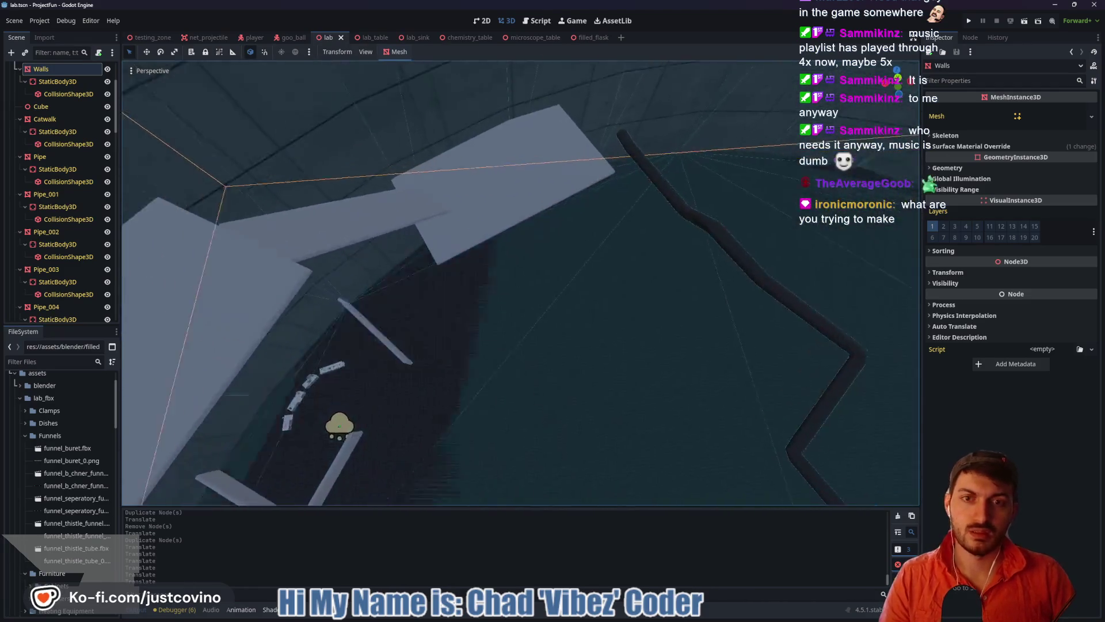
key("w")
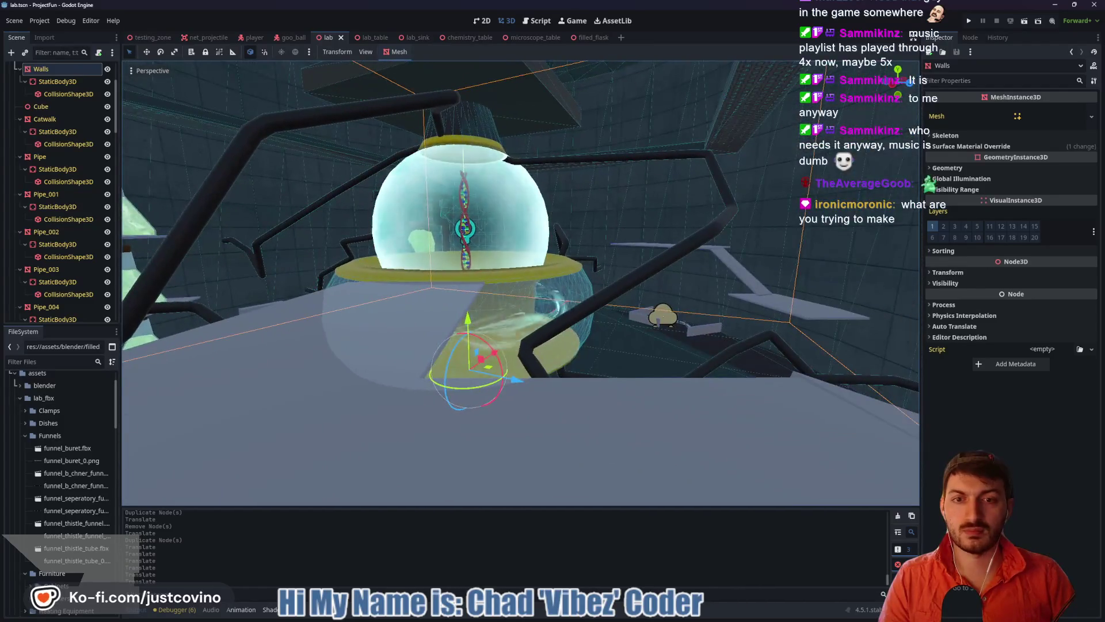
key("w")
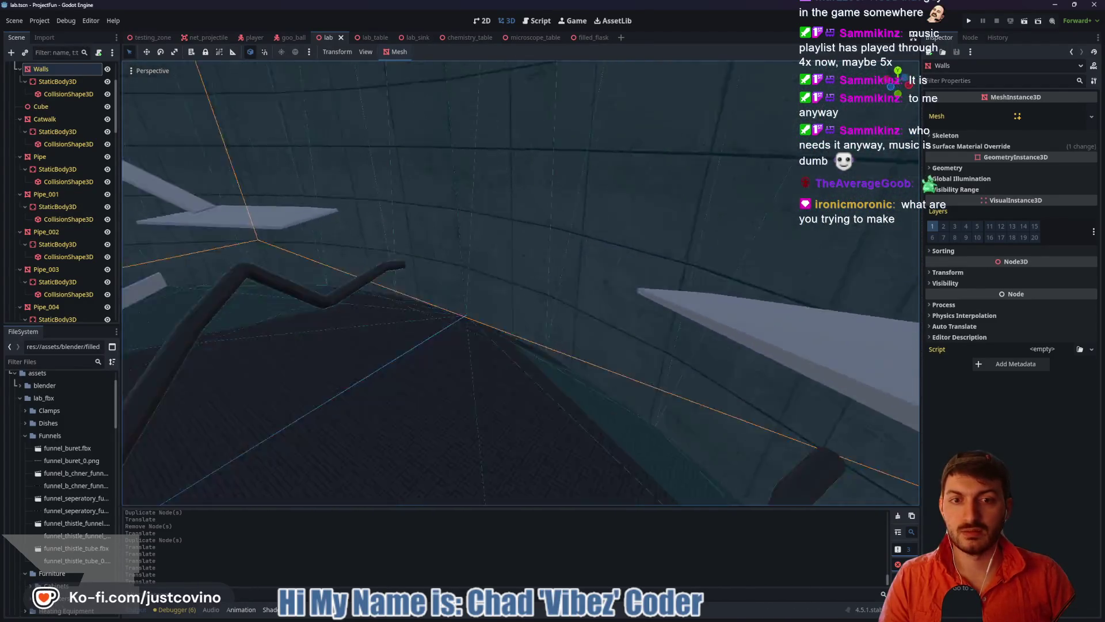
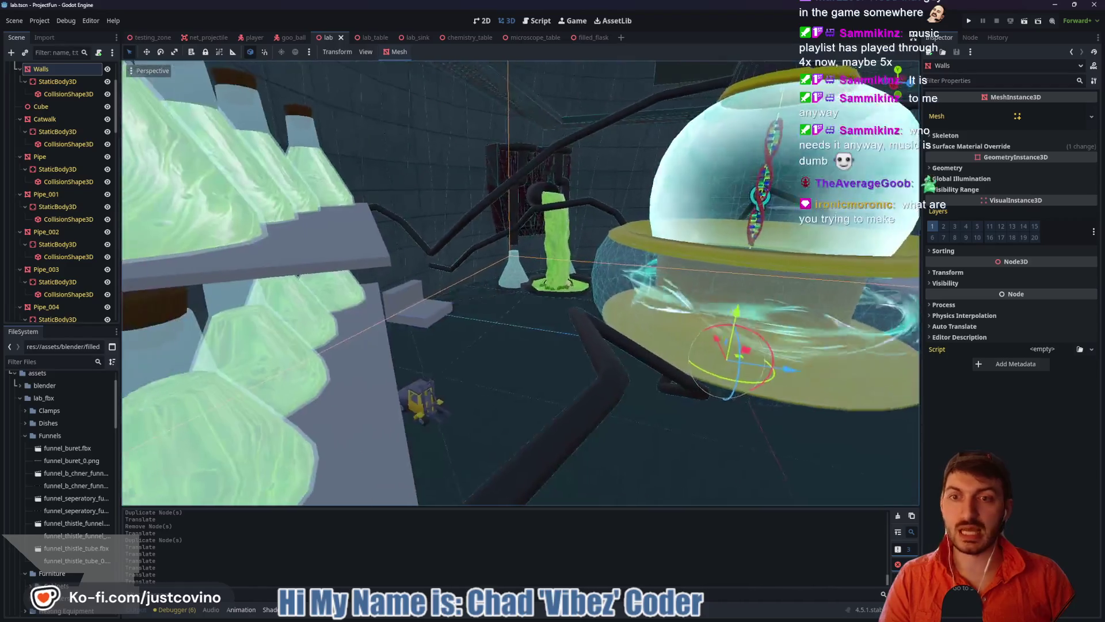
Fly around the Godot lab scene to inspect the flask shelves, goo fountain and angled catwalk
key("d")
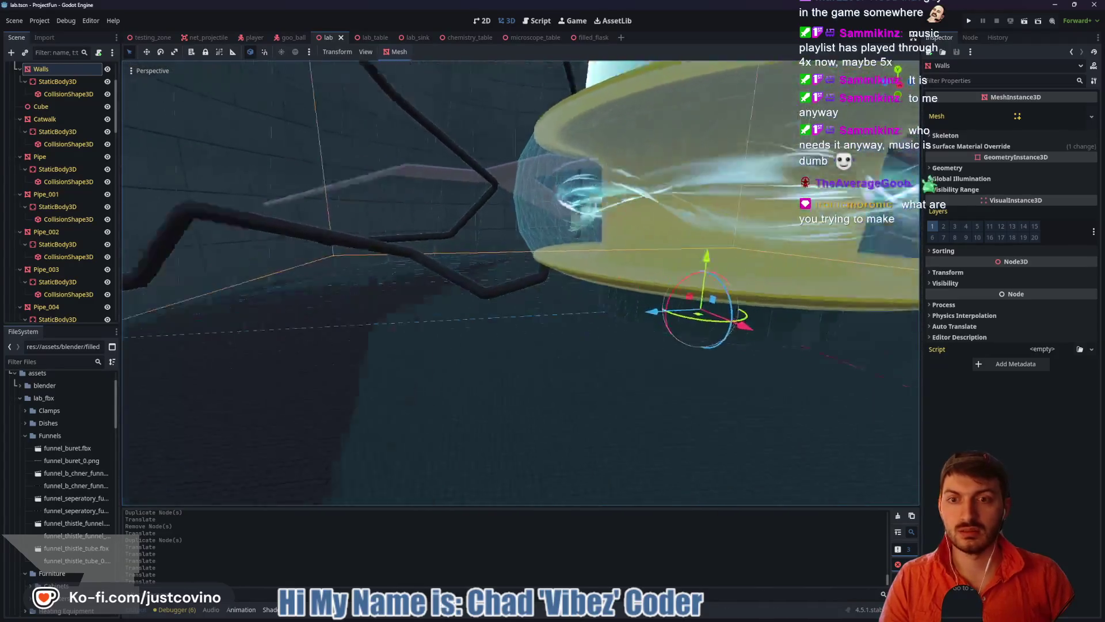
key("w")
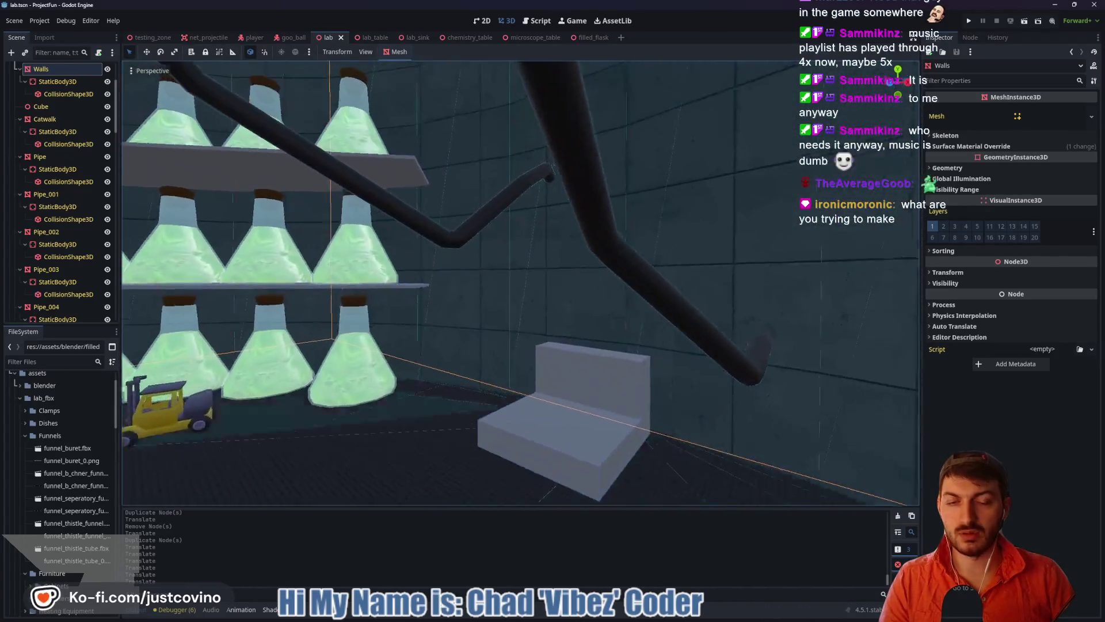
key("w")
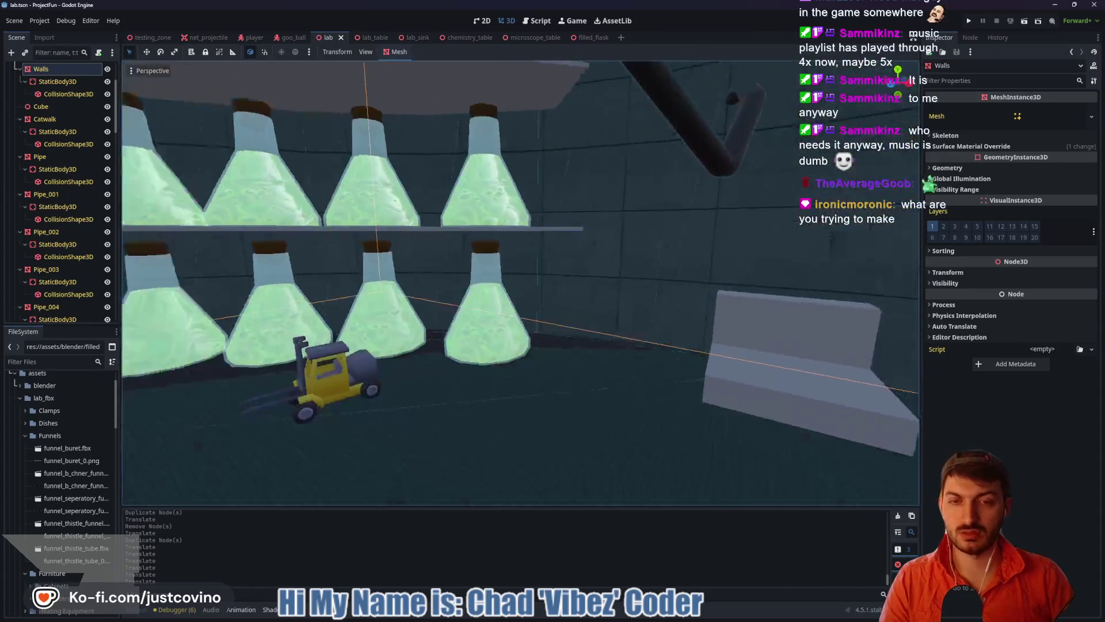
key("a")
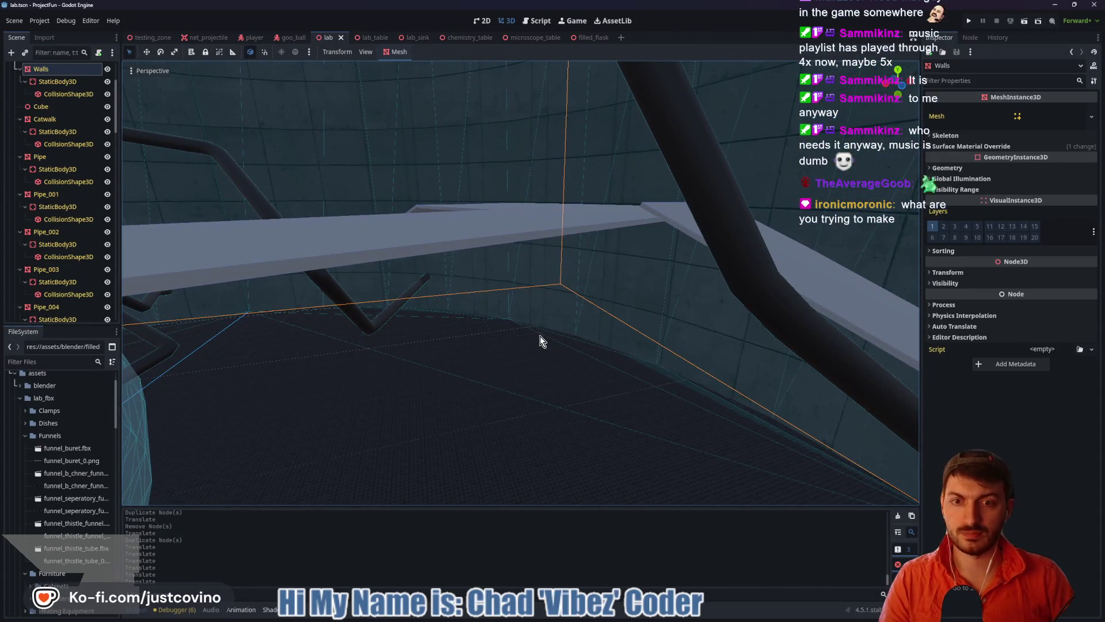
key("w")
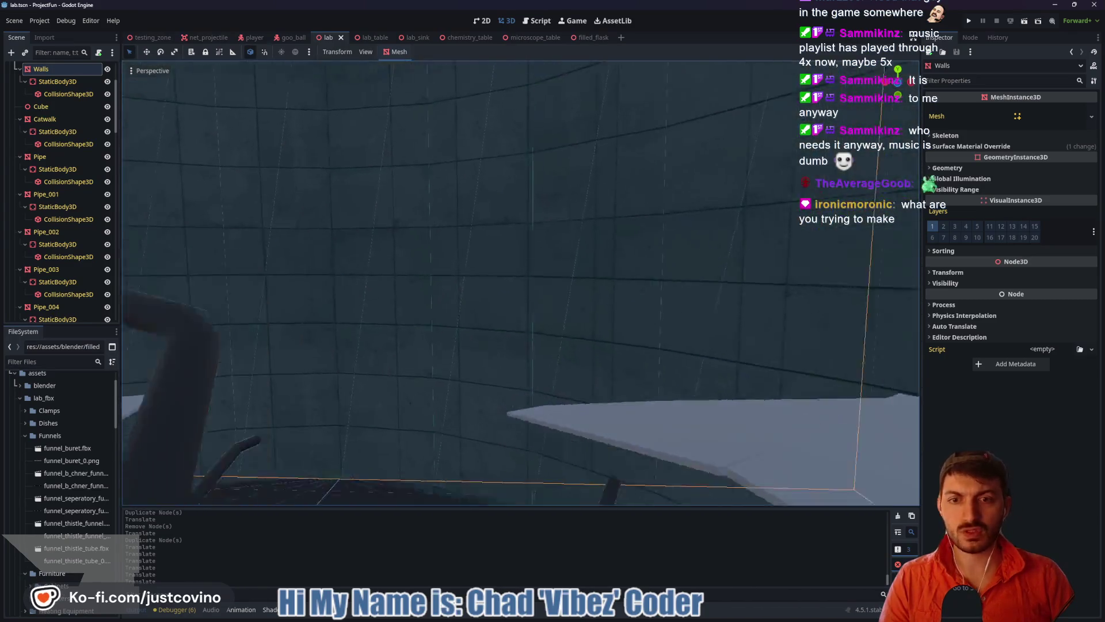
key("w")
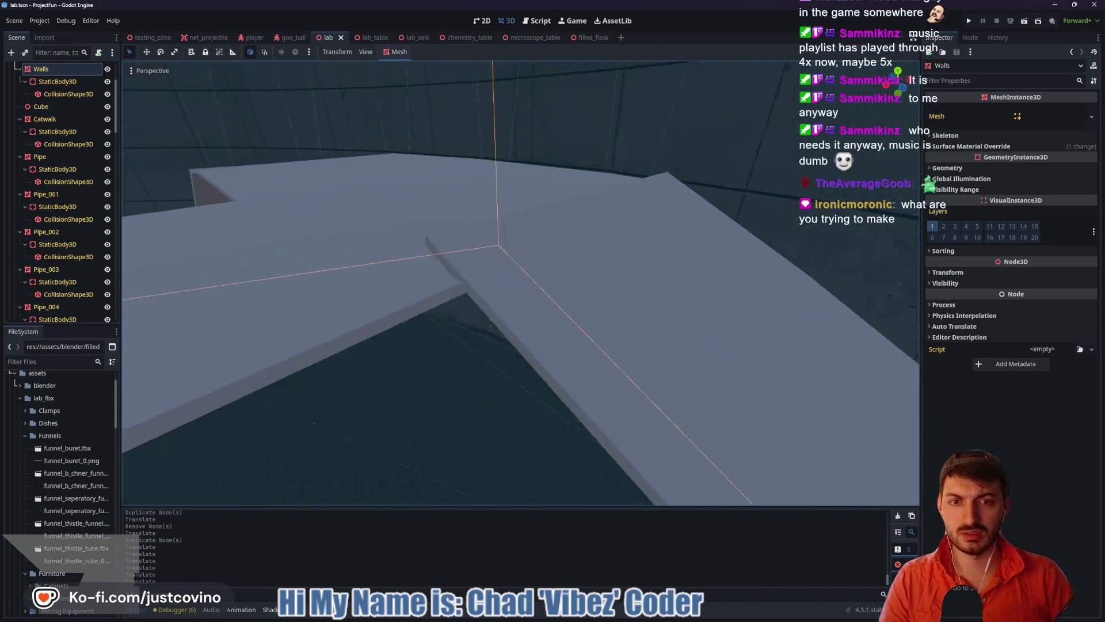
key("w")
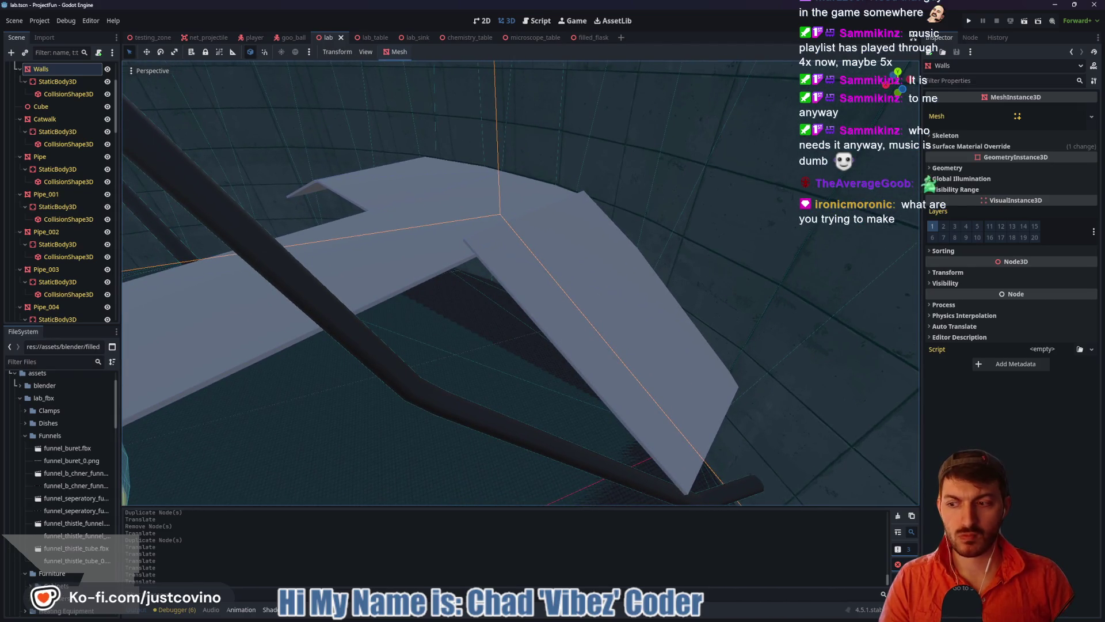
key("w")
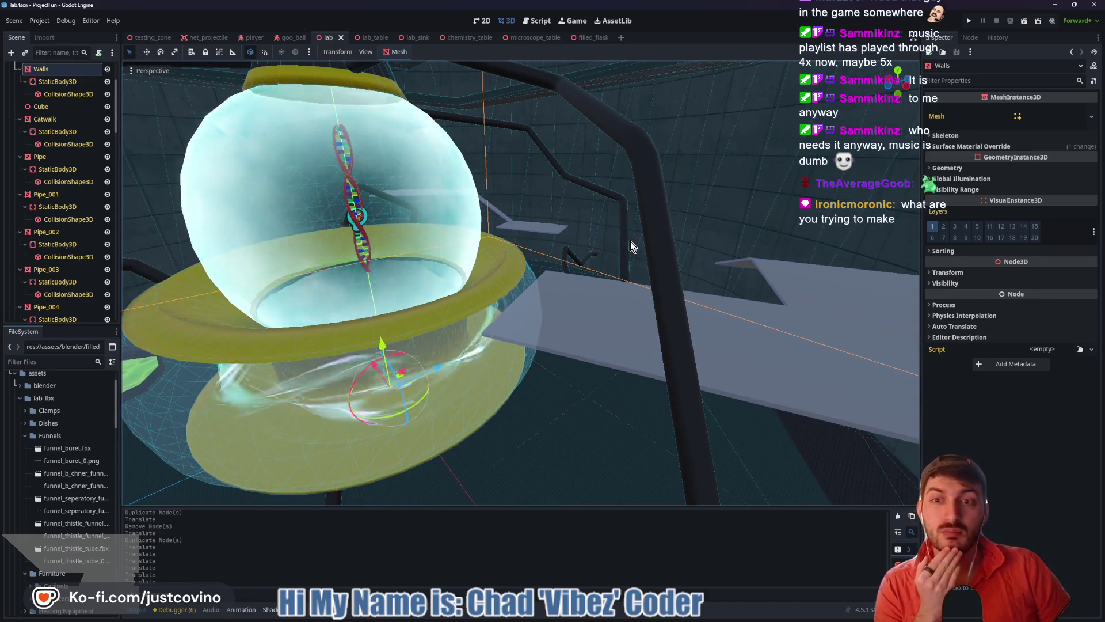
key("w")
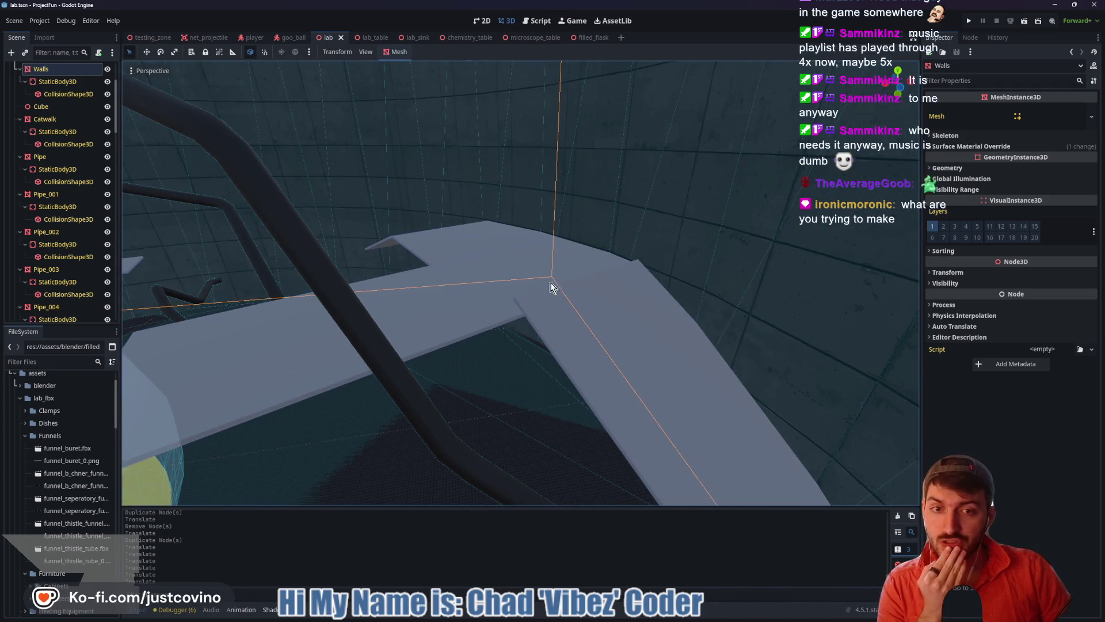
key("s")
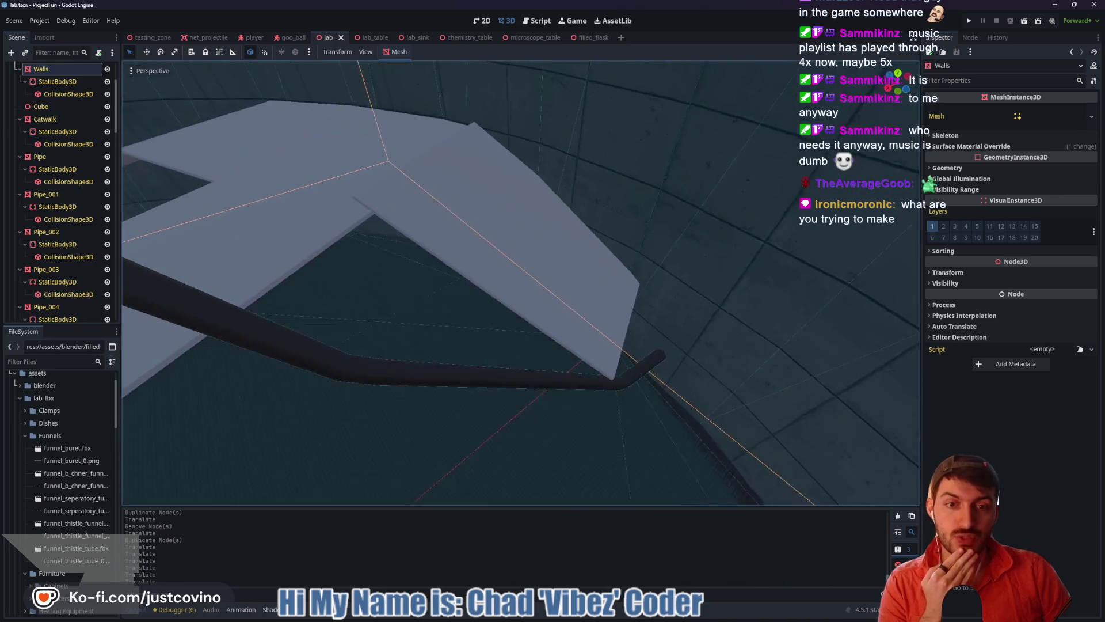
key("s")
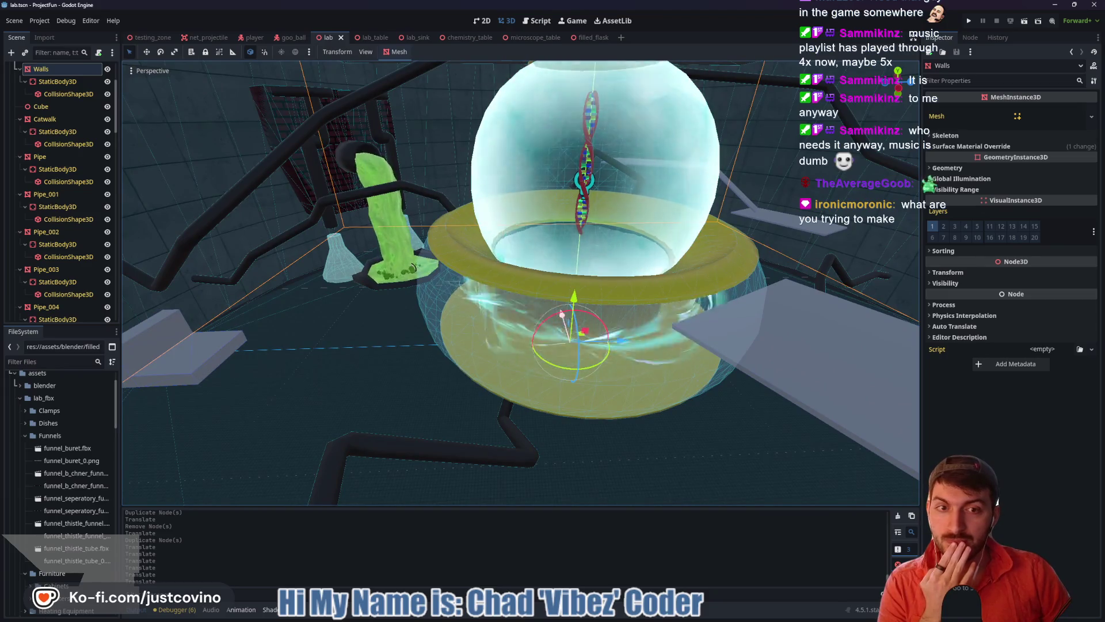
key("d")
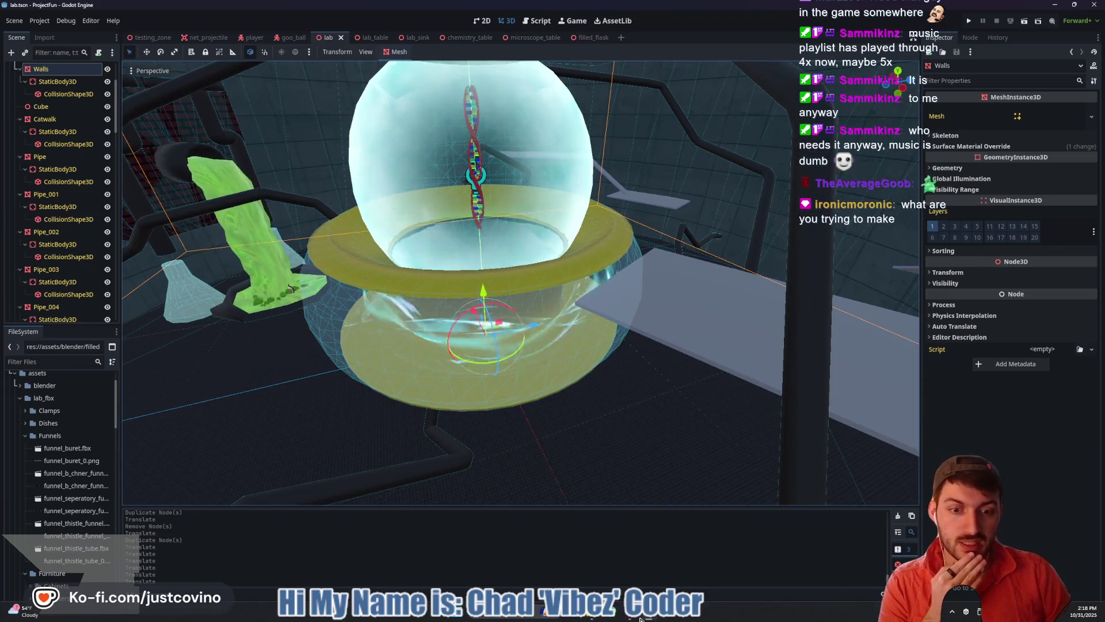
Open lab.blend from the project's assets/blender folder in Blender
mouse_move(591, 611)
left_click(558, 569)
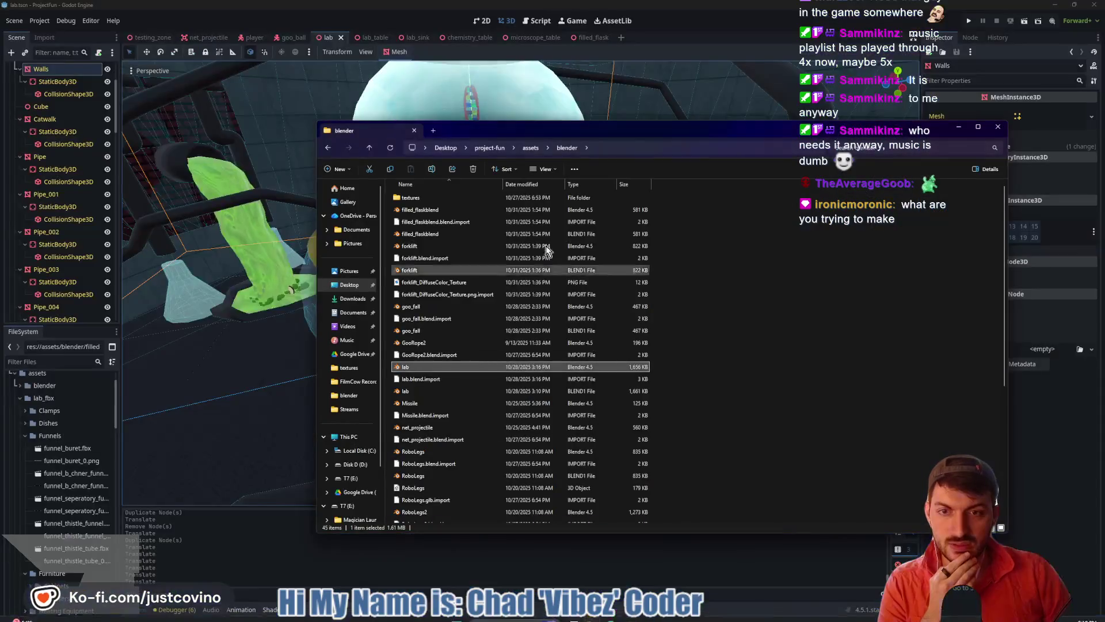
double_click(422, 372)
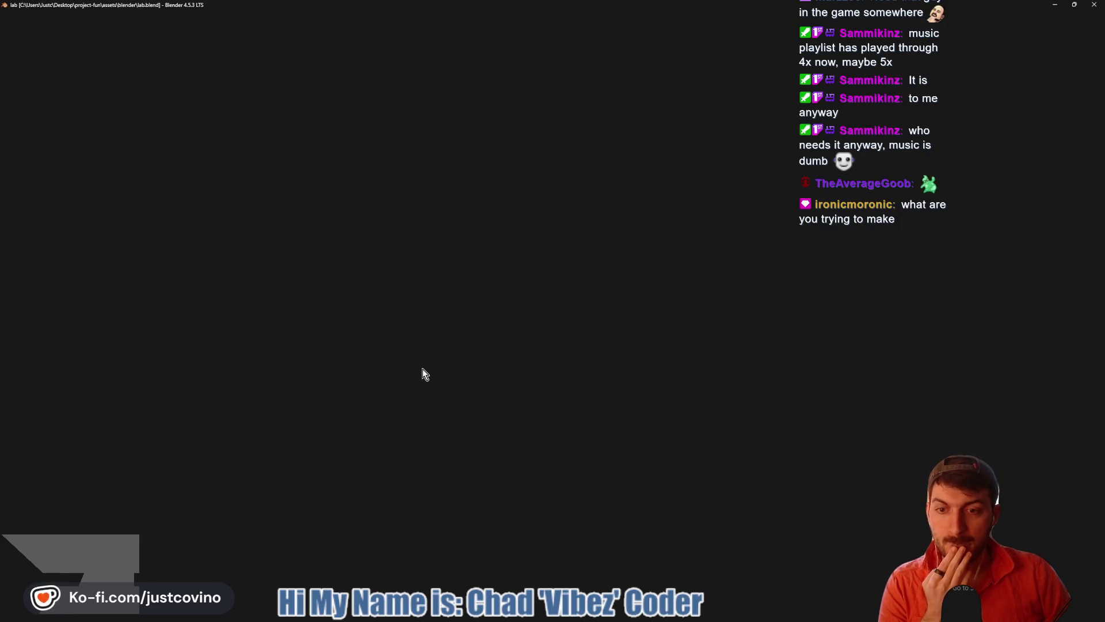
Zoom in and out to frame the slime-area flask in its blue pool ringed by pipes
scroll(531, 250, "up", 10)
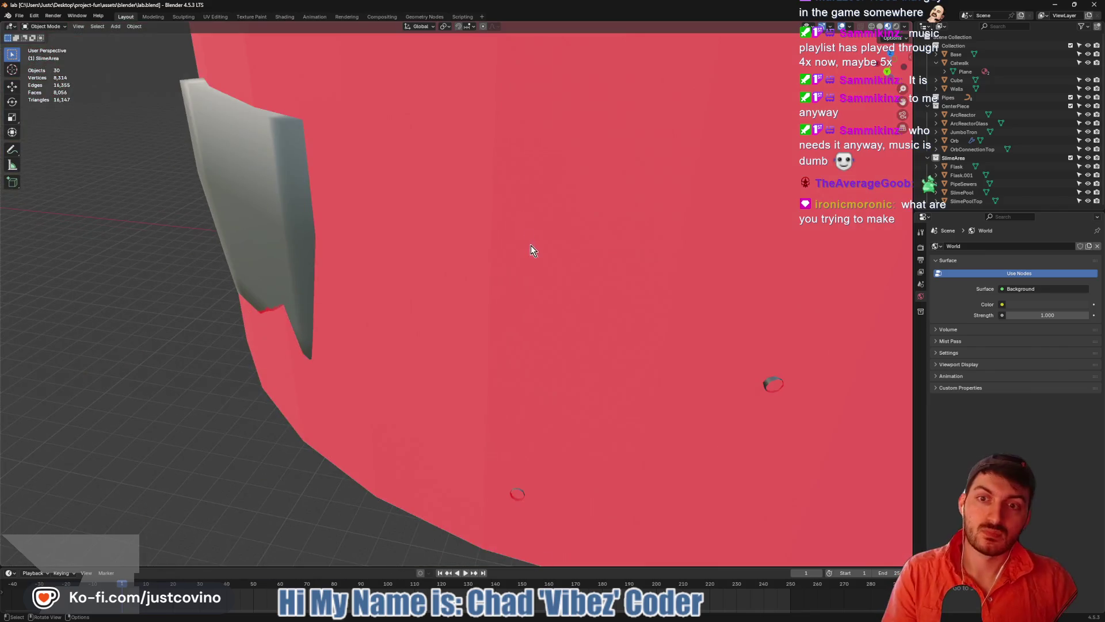
scroll(412, 268, "down", 10)
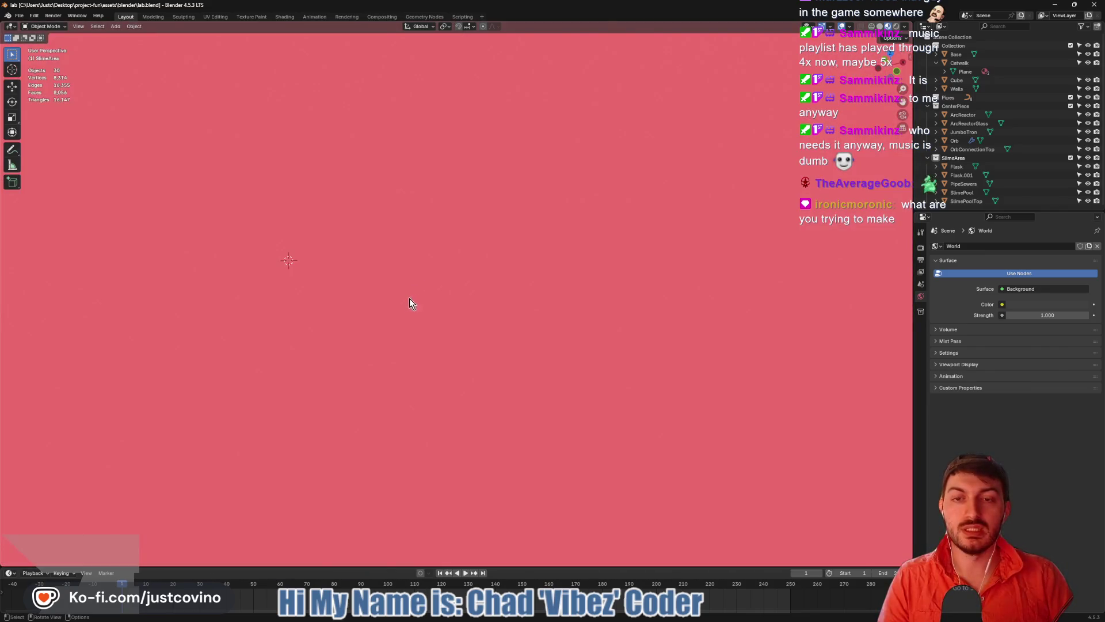
right_click(403, 337)
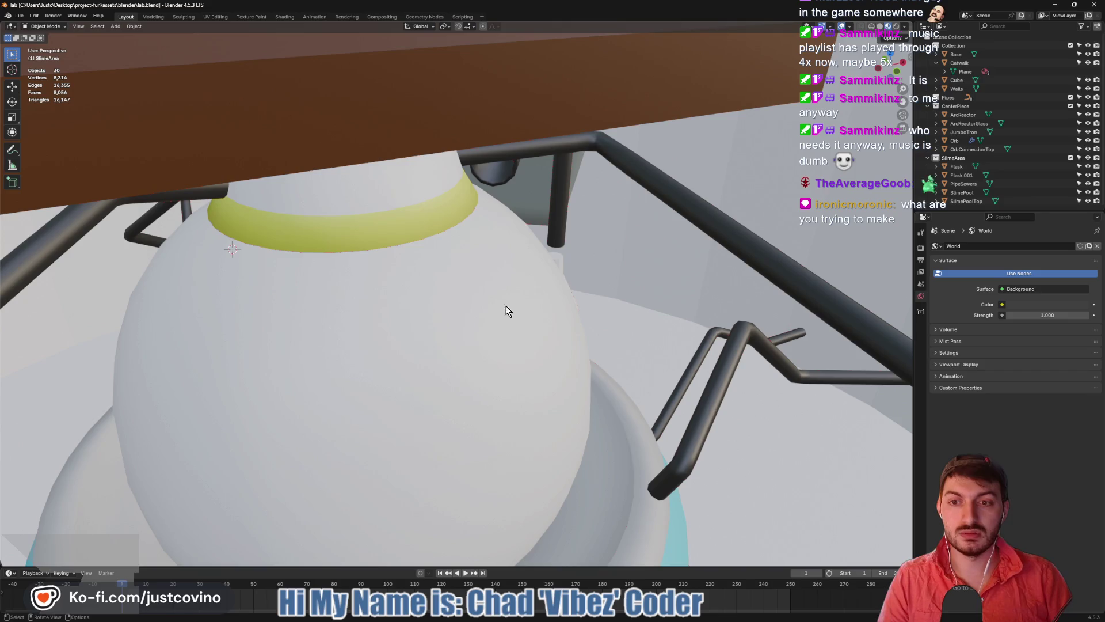
scroll(614, 253, "up", 8)
scroll(589, 282, "down", 8)
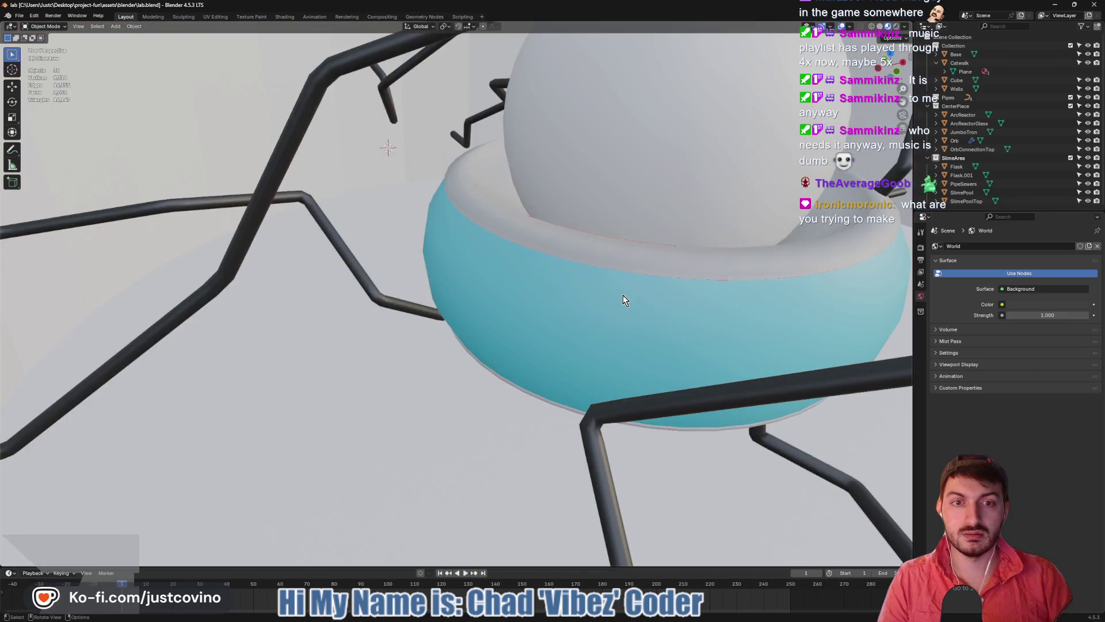
scroll(623, 295, "up", 8)
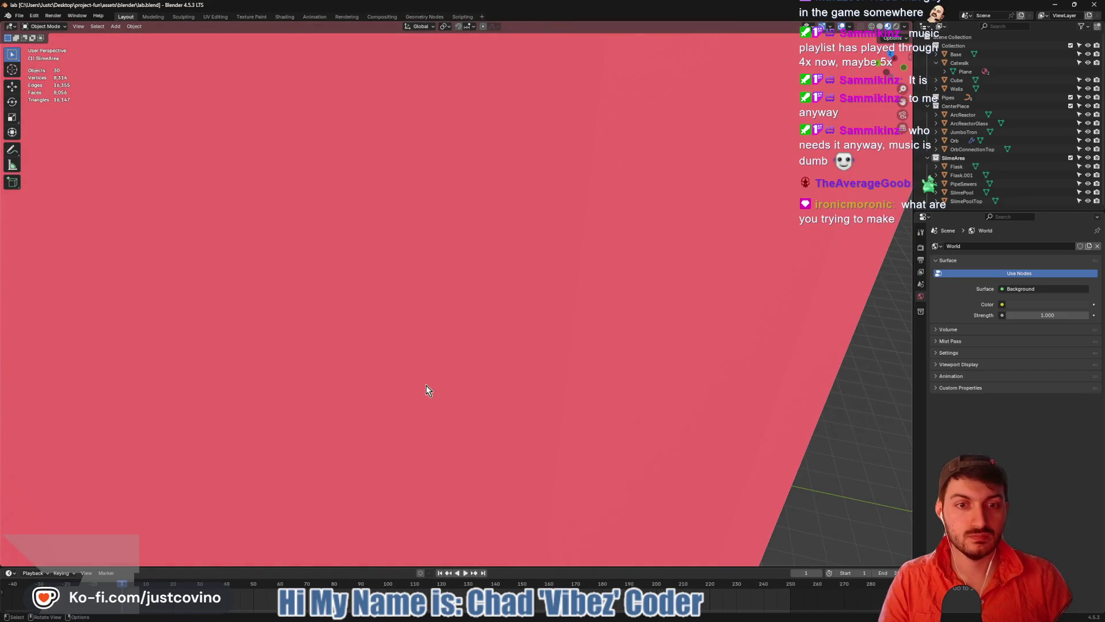
scroll(495, 369, "down", 8)
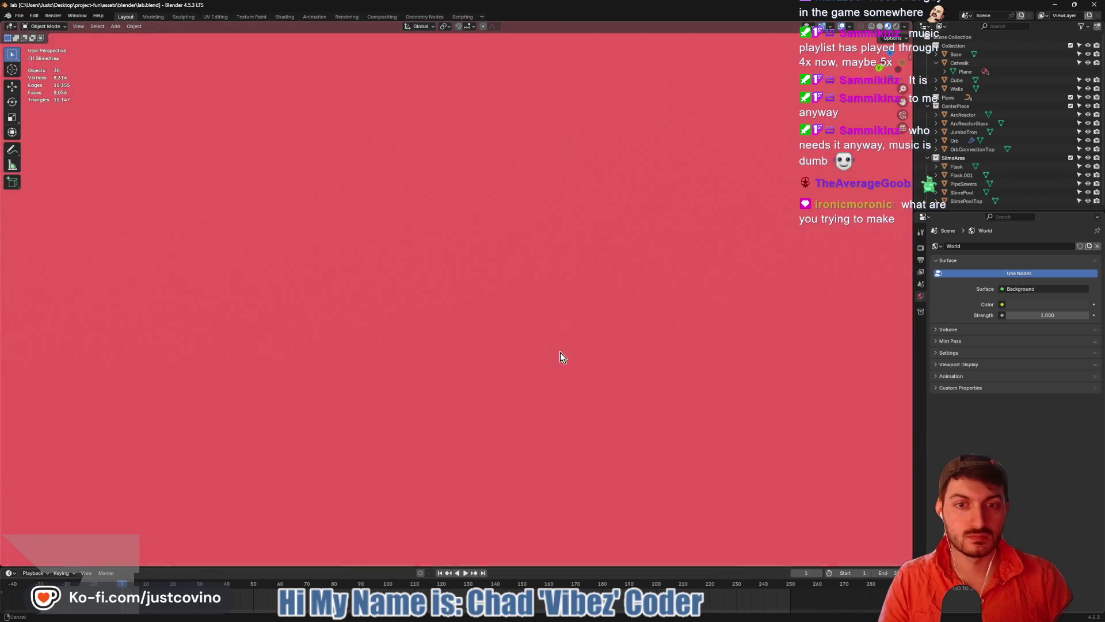
scroll(560, 352, "down", 2)
scroll(477, 358, "up", 4)
scroll(477, 362, "down", 2)
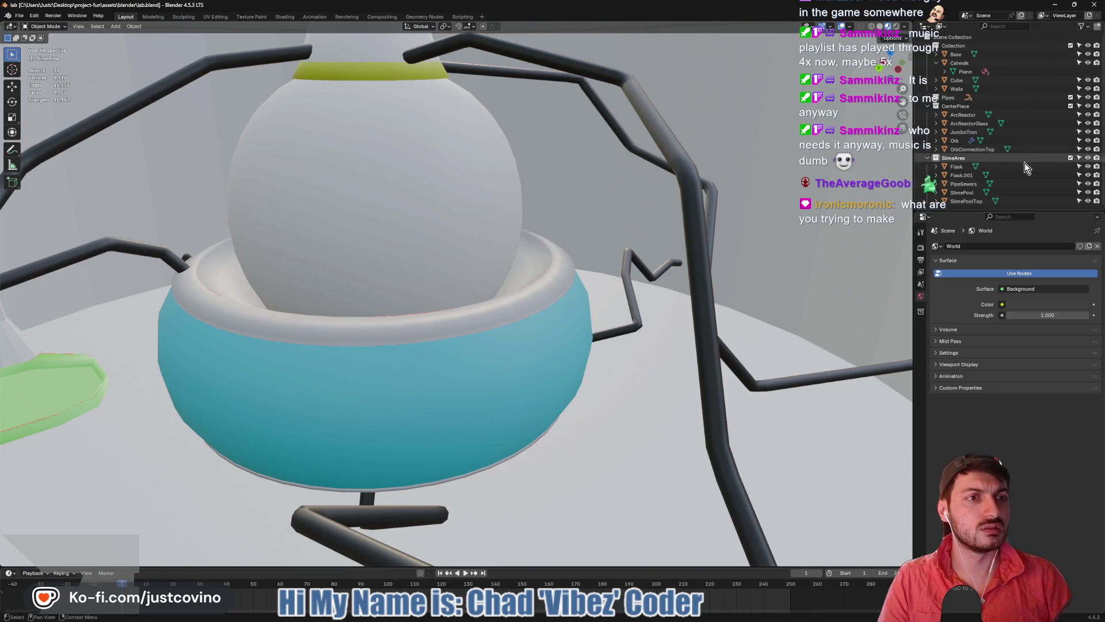
Collapse SlimeArea and CenterPiece, hide the Walls collection, and orbit to view the whole platform
left_click(927, 158)
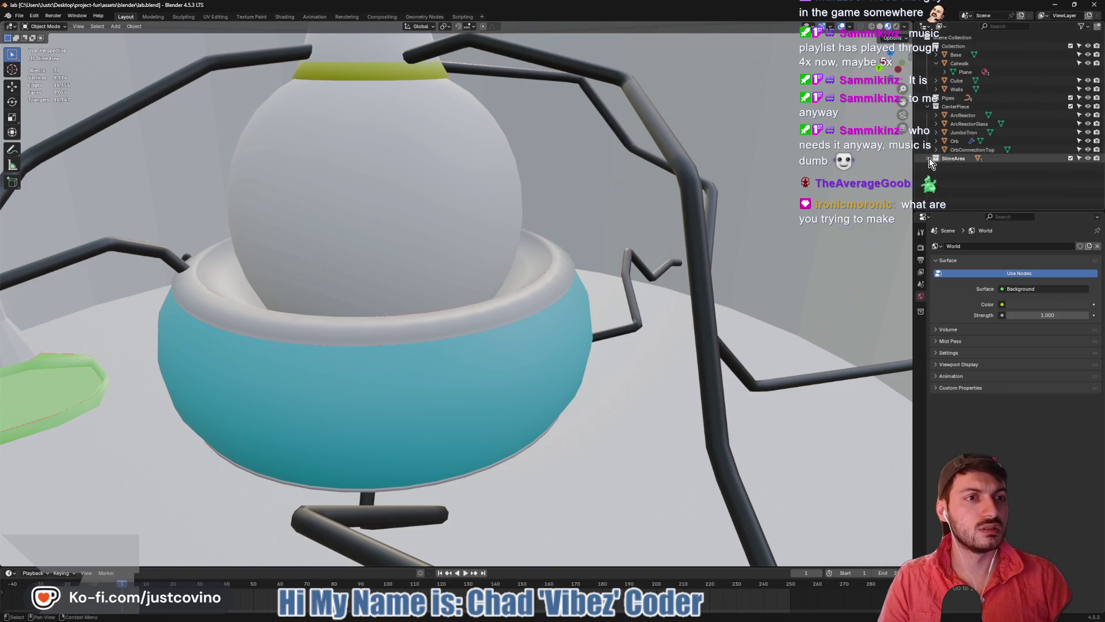
left_click(927, 107)
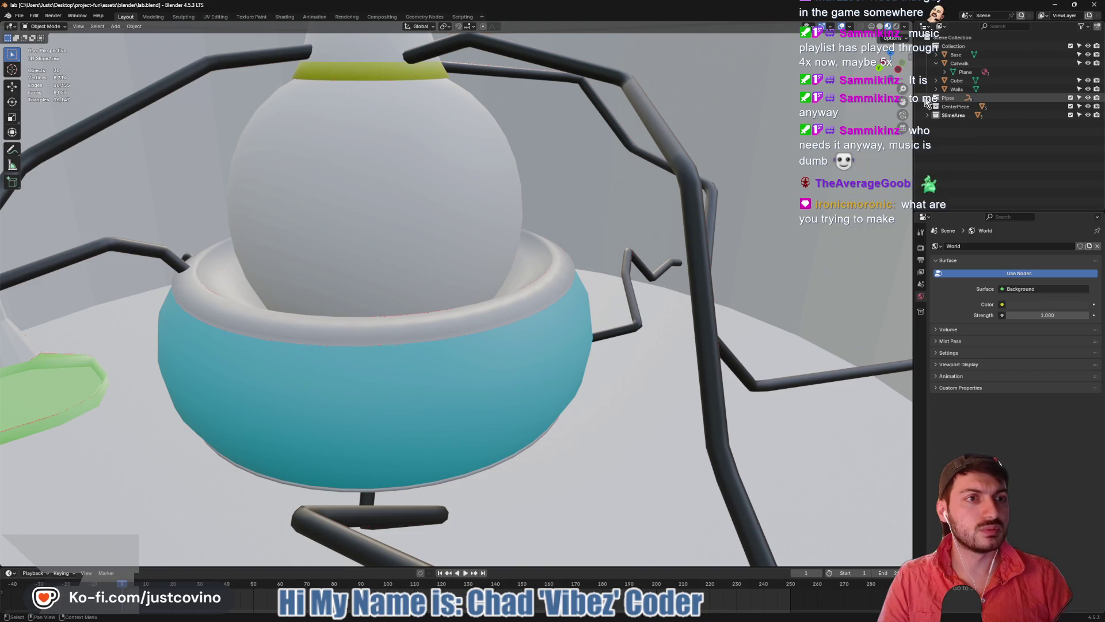
left_click(1088, 89)
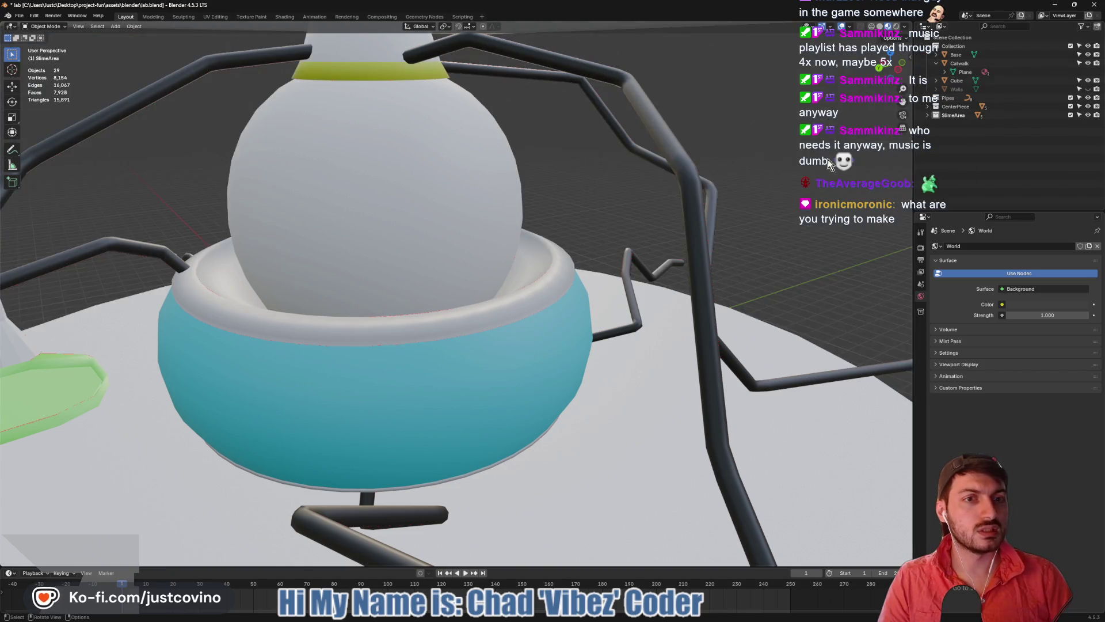
scroll(708, 236, "down", 6)
mouse_move(691, 239)
left_mouse_down()
mouse_move(730, 240)
mouse_move(702, 288)
mouse_move(682, 284)
mouse_move(686, 295)
left_mouse_up()
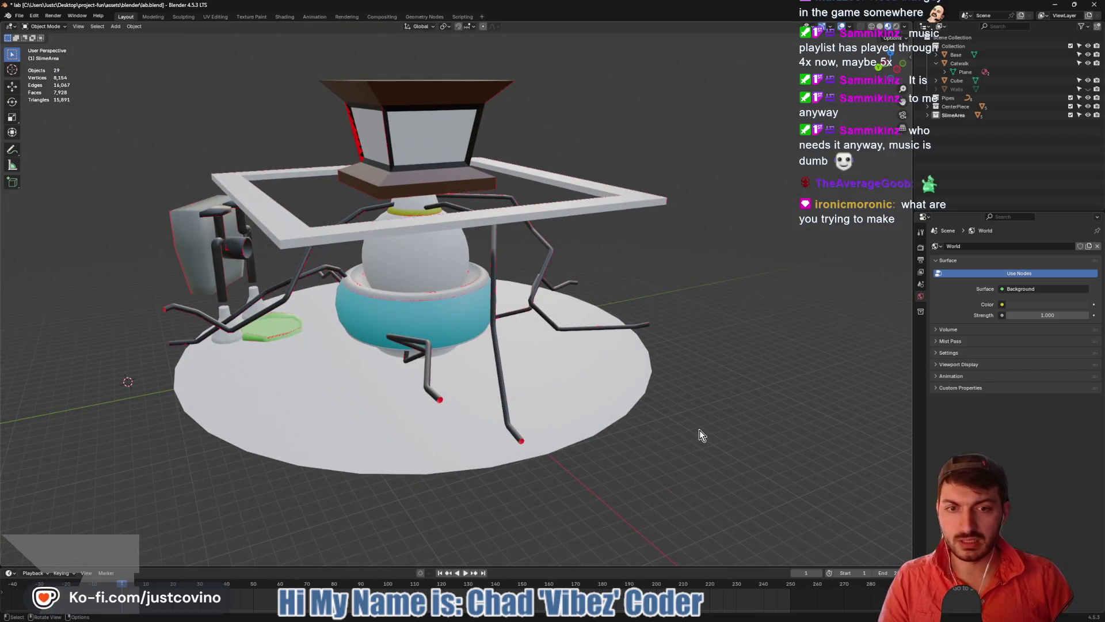
key("shift+a")
Add a cube mesh, scale it up, and flatten it vertically into a block
mouse_move(662, 439)
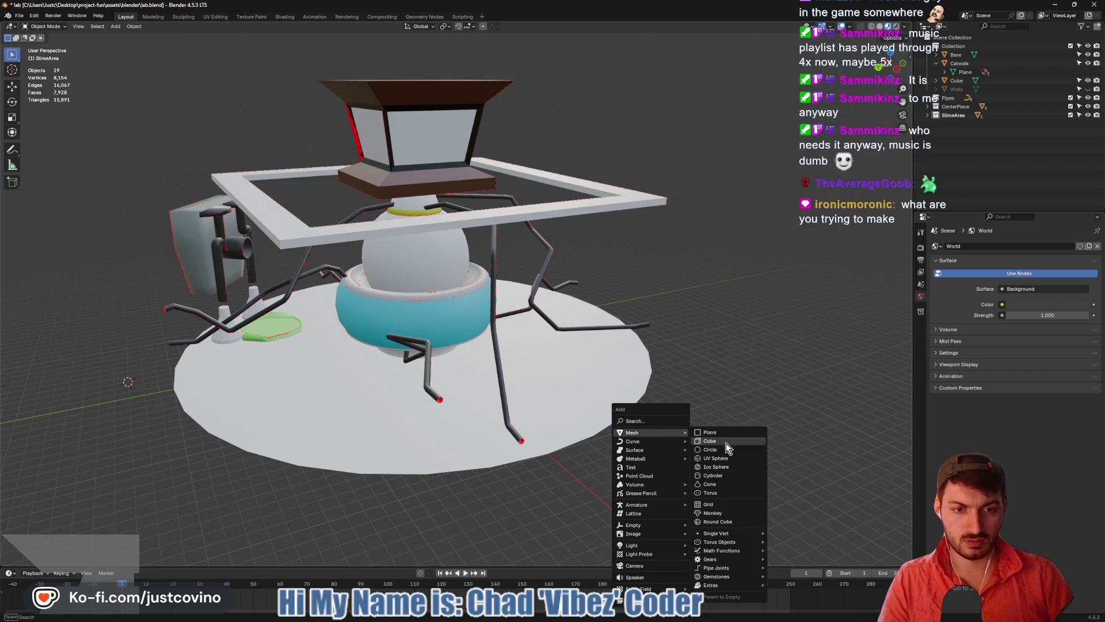
left_click(726, 442)
key("Tab")
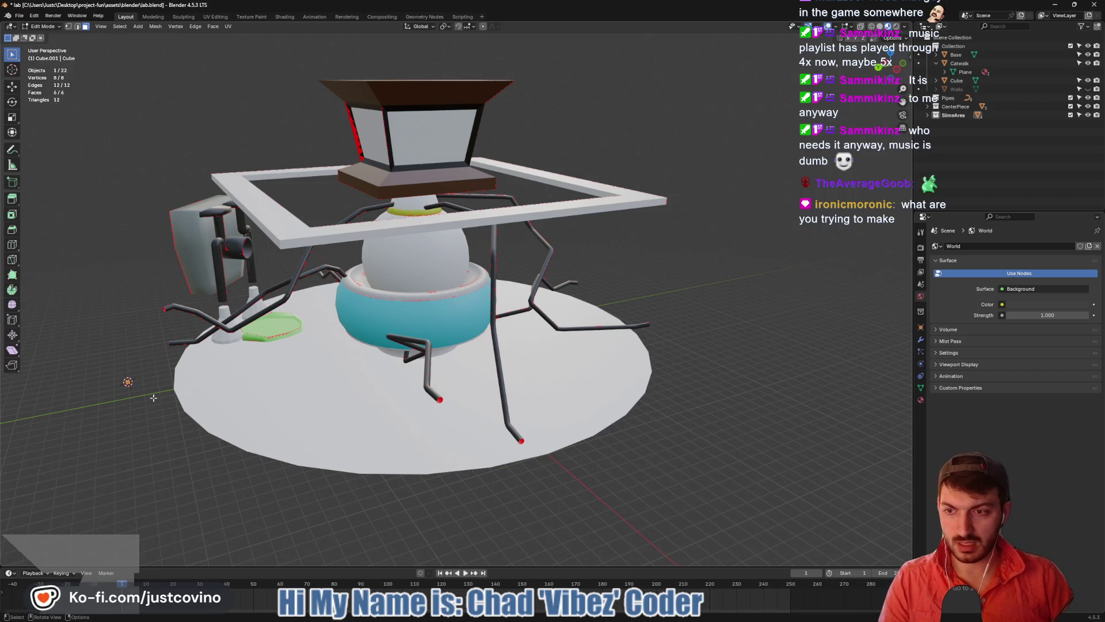
key("s")
left_click(318, 447)
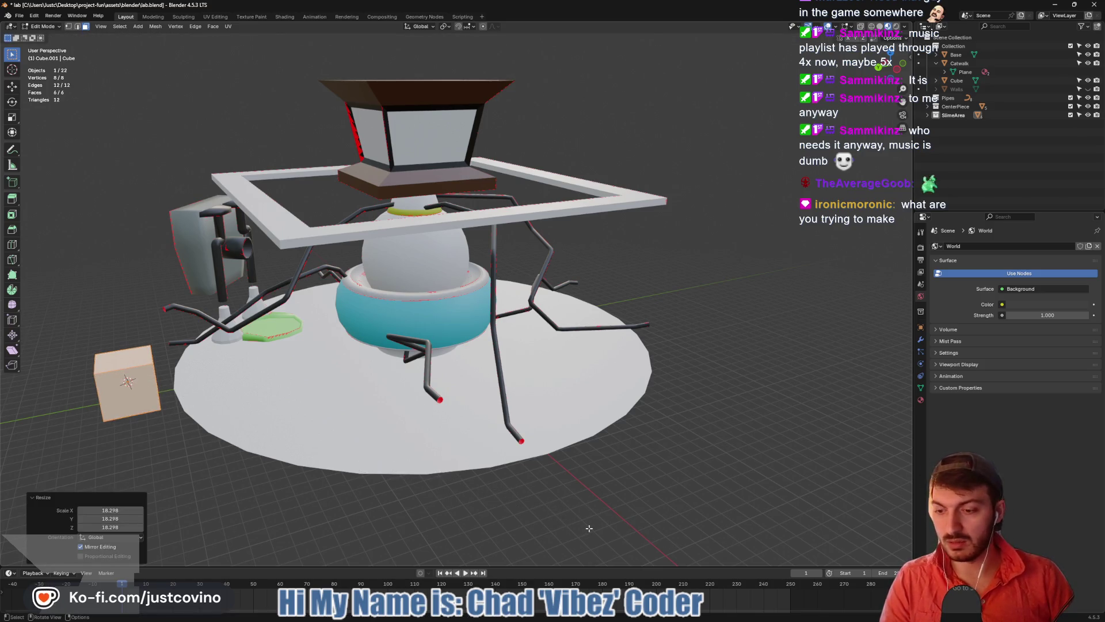
key("s")
key("z")
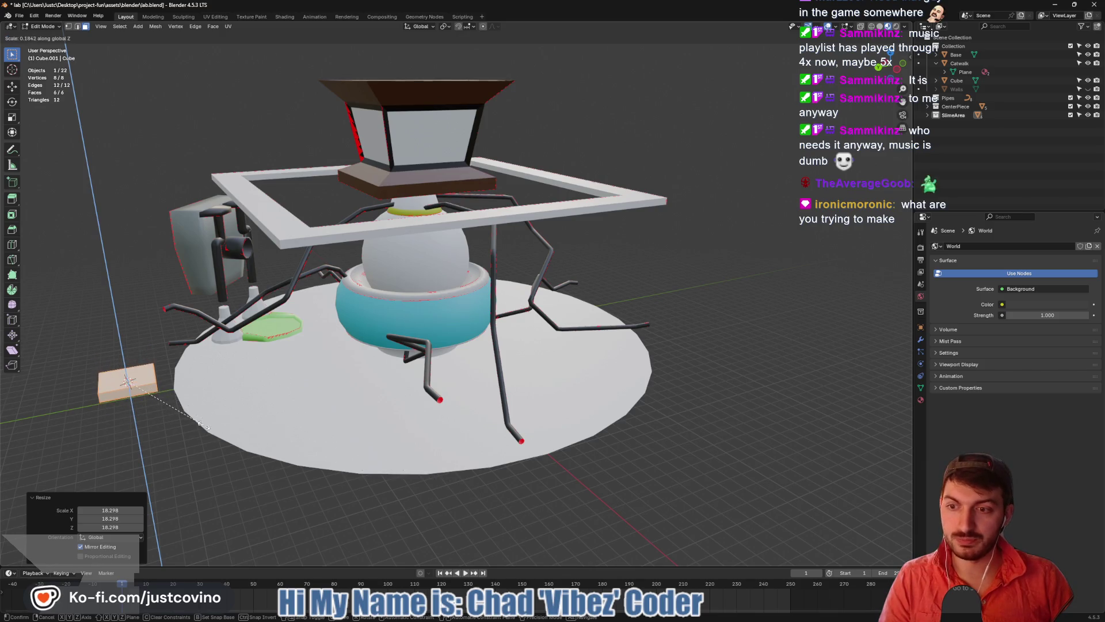
left_click(238, 435)
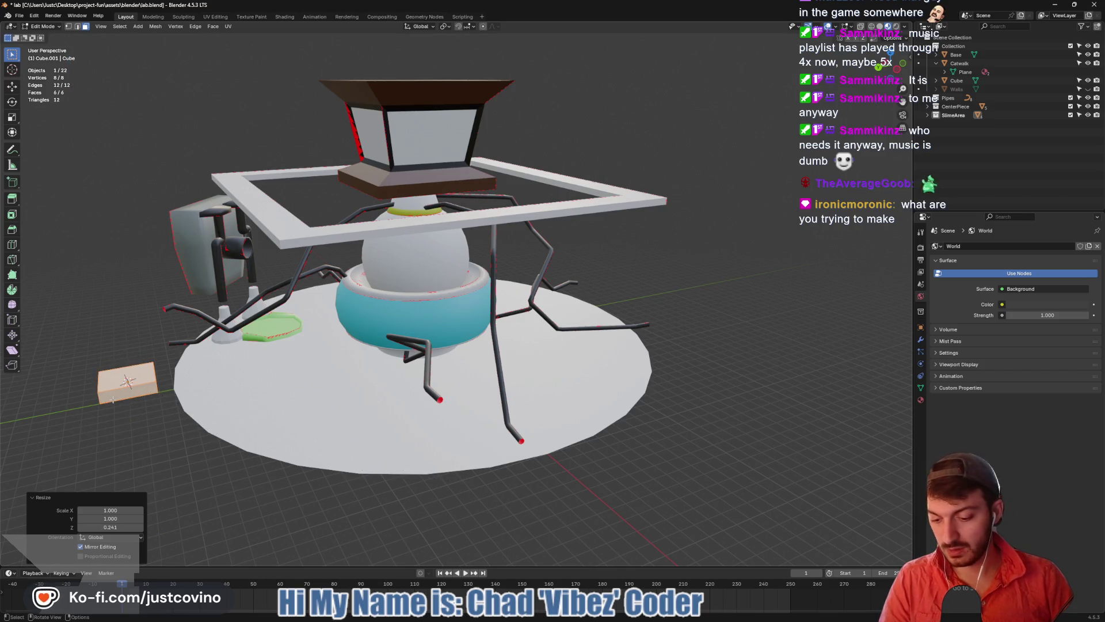
Move the flattened block back along the Y axis
key("g")
key("y")
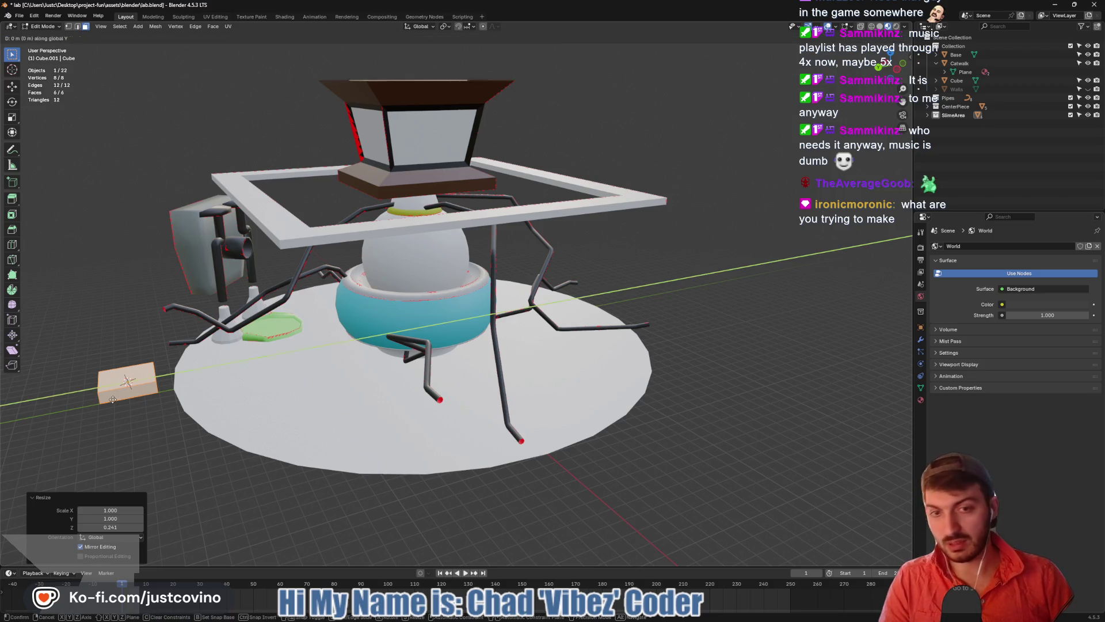
left_click(678, 288)
mouse_move(678, 288)
left_mouse_down()
mouse_move(563, 329)
mouse_move(321, 333)
mouse_move(347, 349)
left_mouse_up()
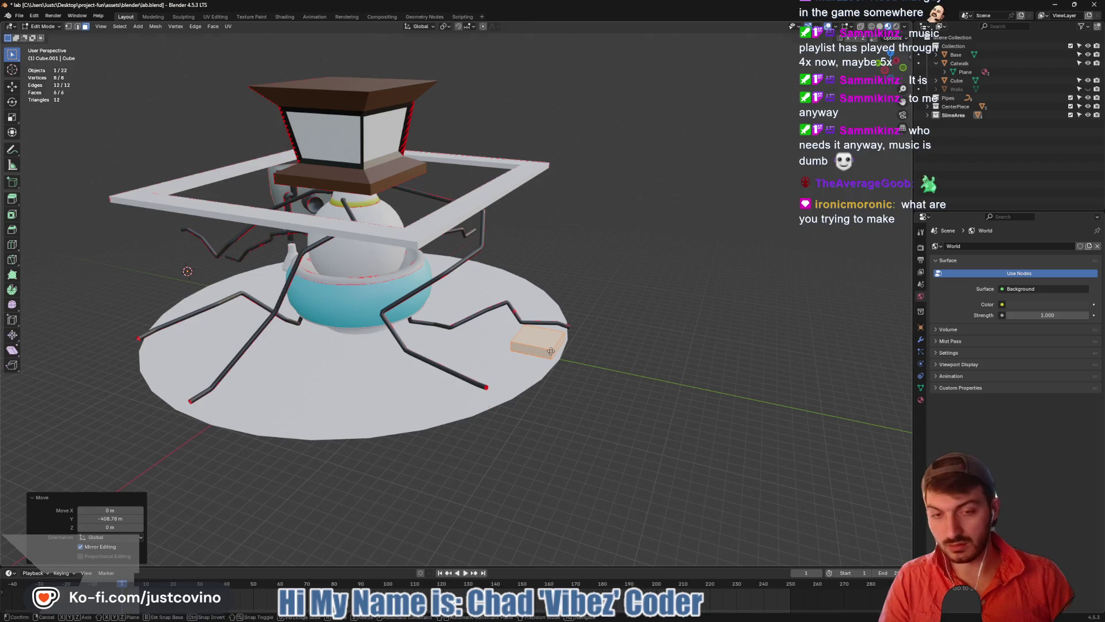
Shift the block along X and Y until it rests on the floor disc
key("g")
key("x")
left_click(395, 411)
key("g")
key("y")
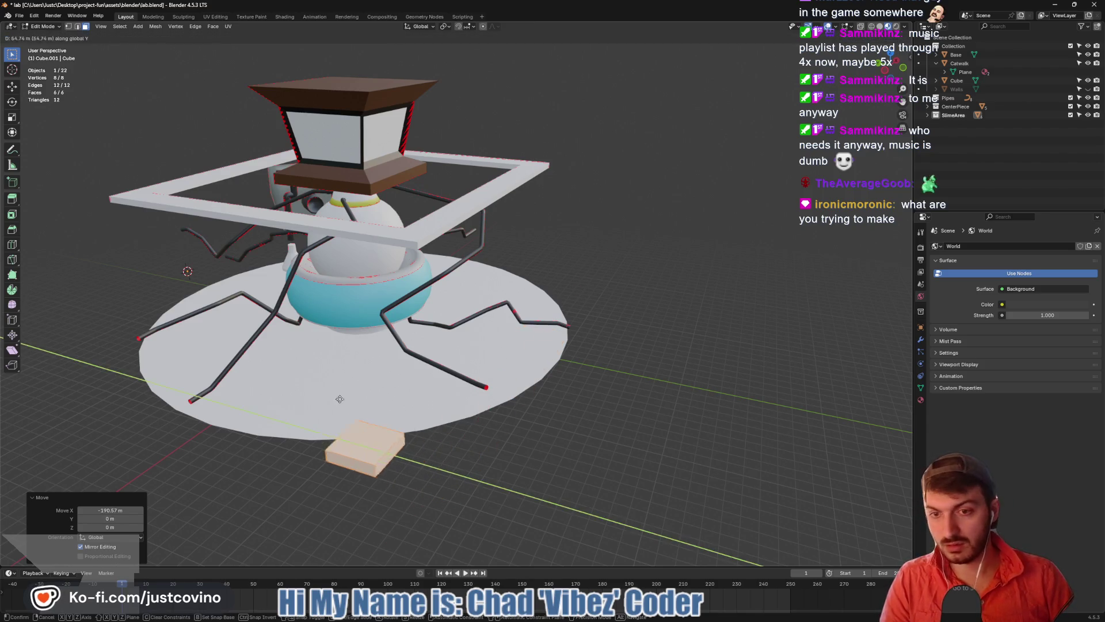
left_click(345, 448)
key("g")
key("x")
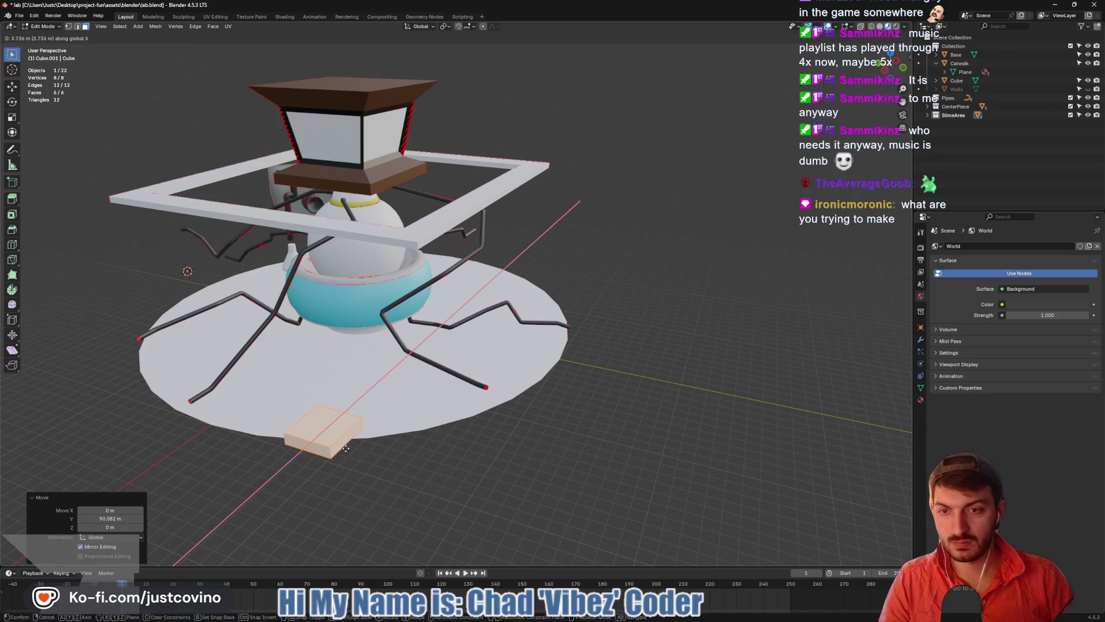
left_click(369, 415)
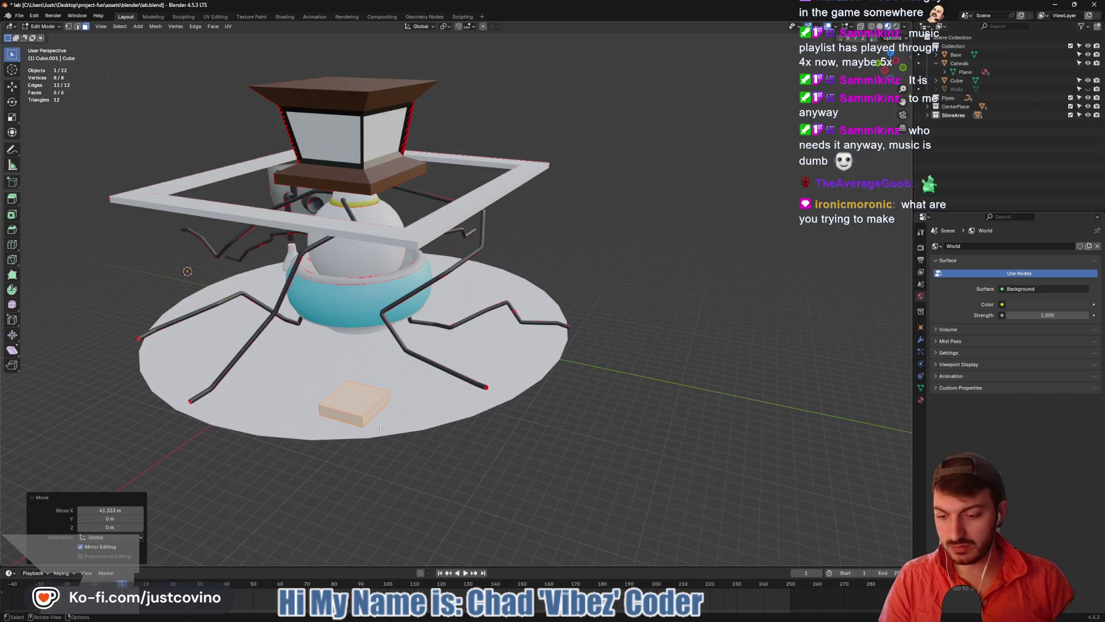
Raise the block along Z to the white frame's height and zoom onto it
scroll(380, 429, "up", 5)
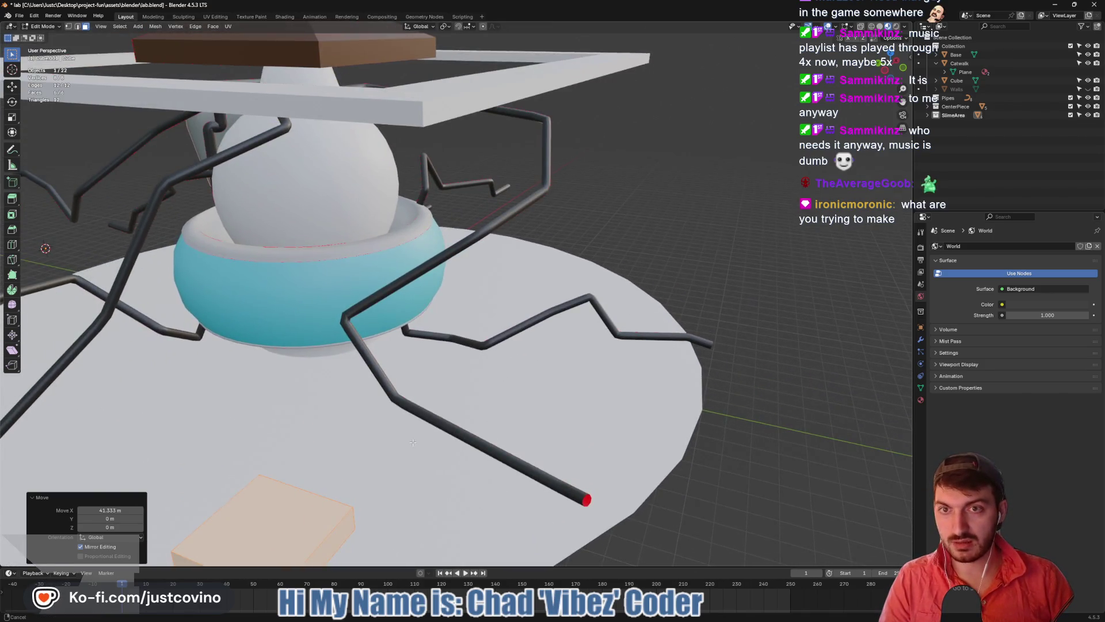
left_click_drag(413, 442, 487, 423)
scroll(476, 443, "down", 5)
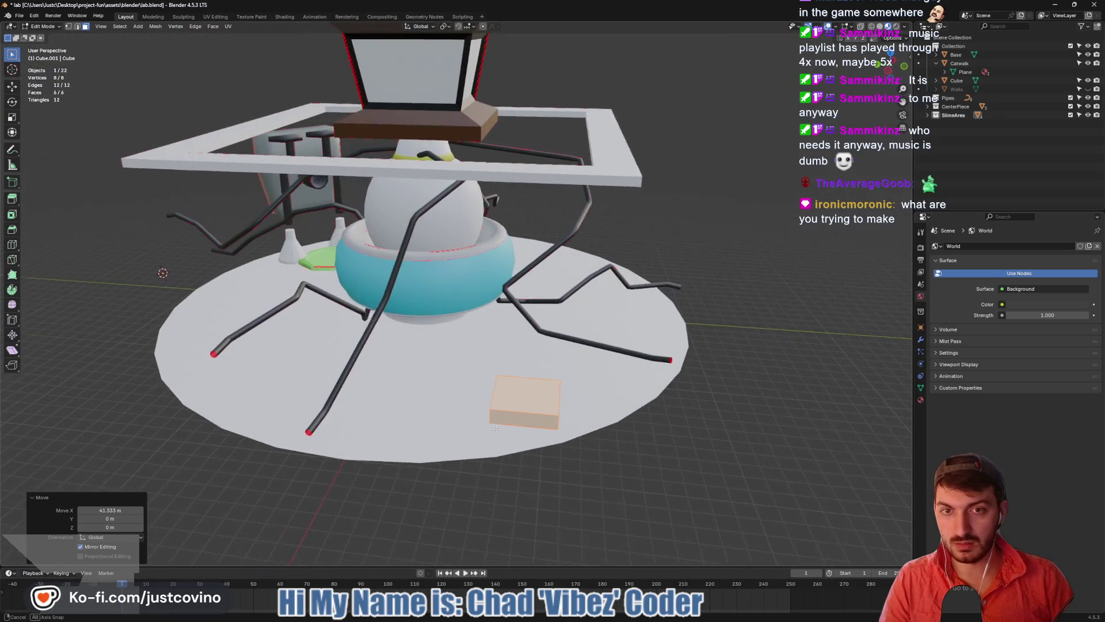
key("g")
key("z")
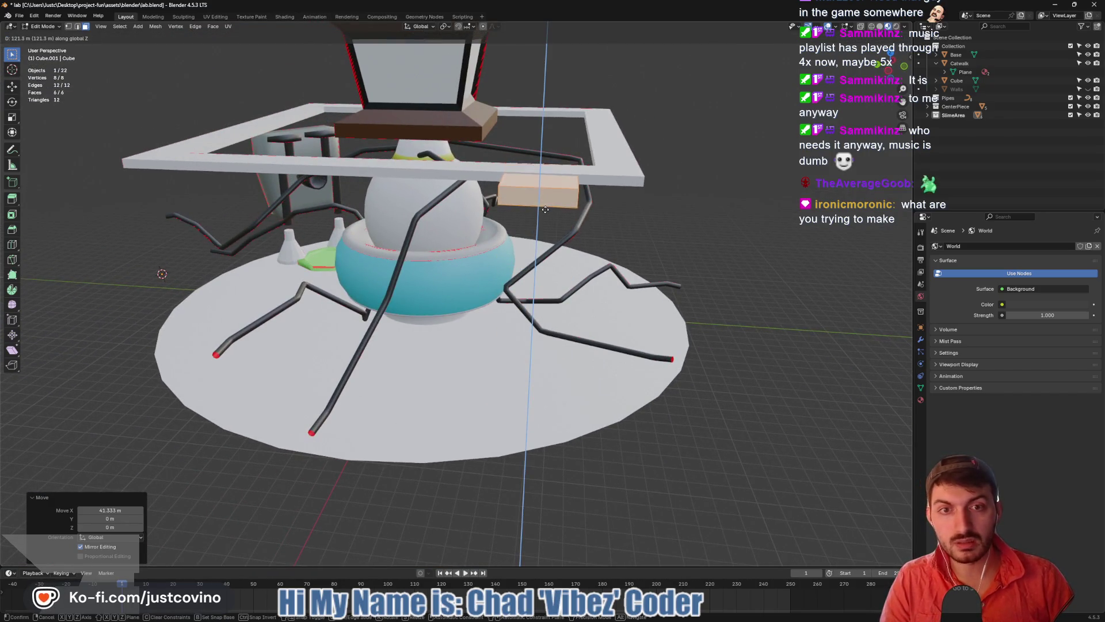
left_click(545, 208)
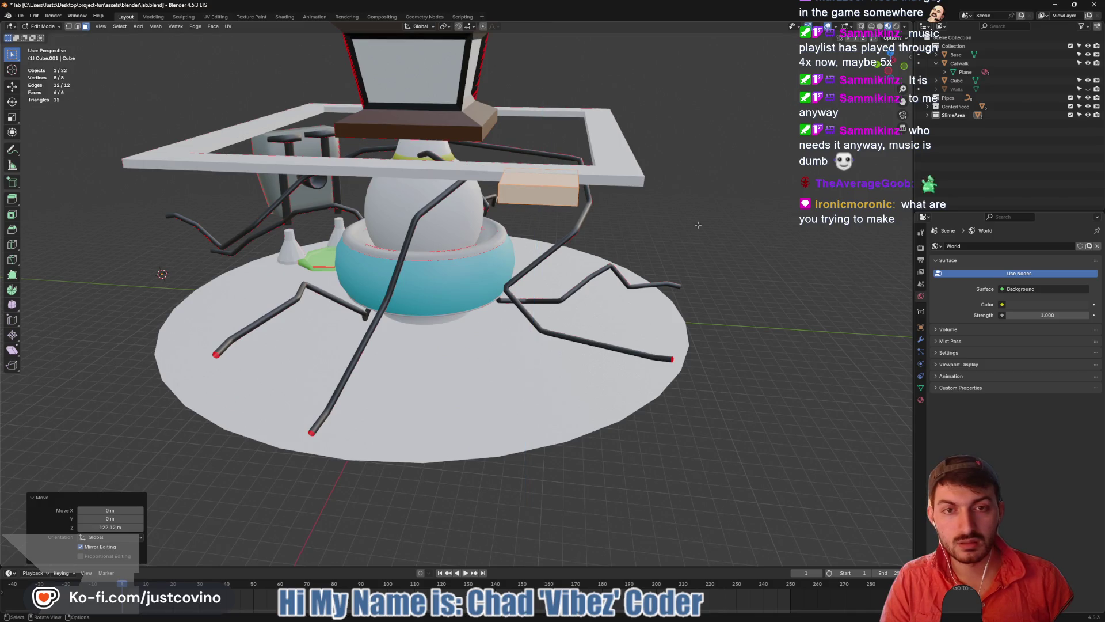
left_click_drag(546, 208, 643, 225)
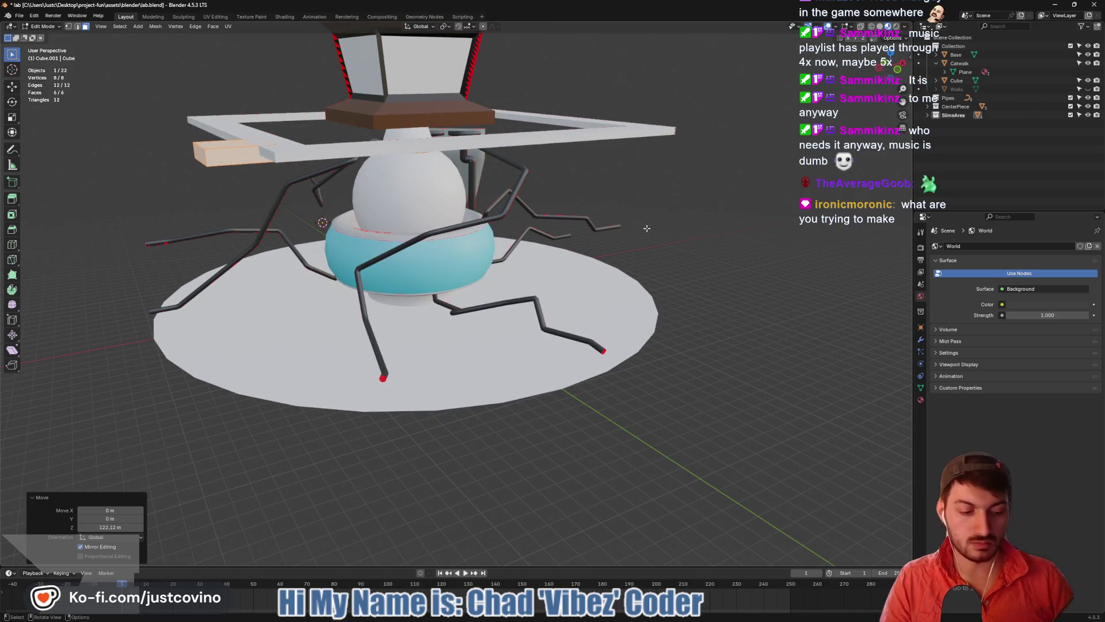
key("KP_Decimal")
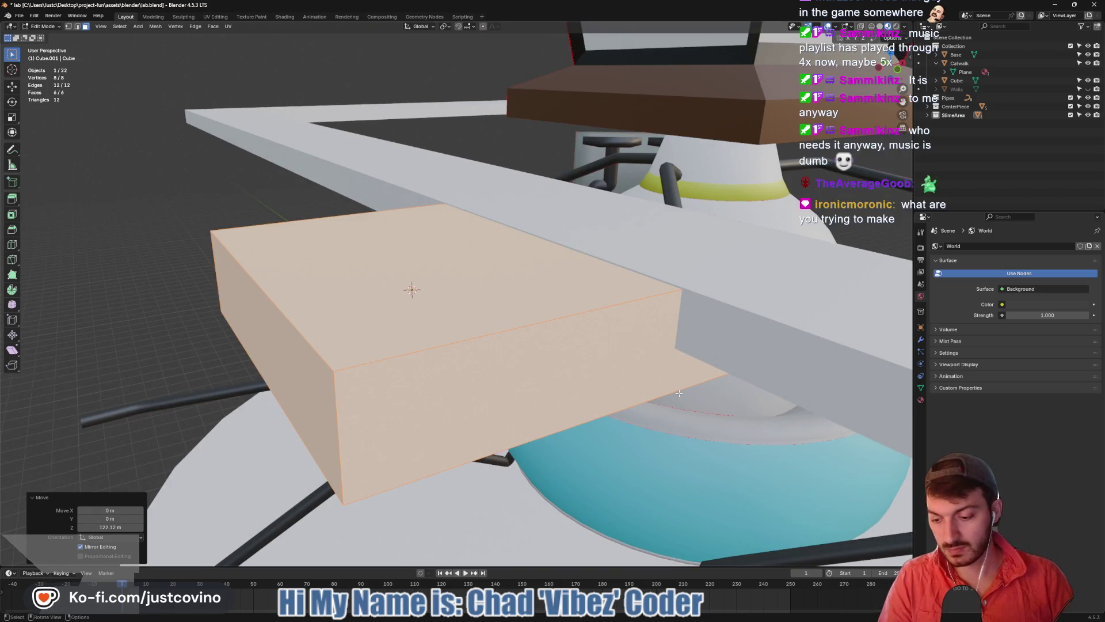
Thin the block on Z, lift it just under the frame, and thin it slightly more
key("s")
key("z")
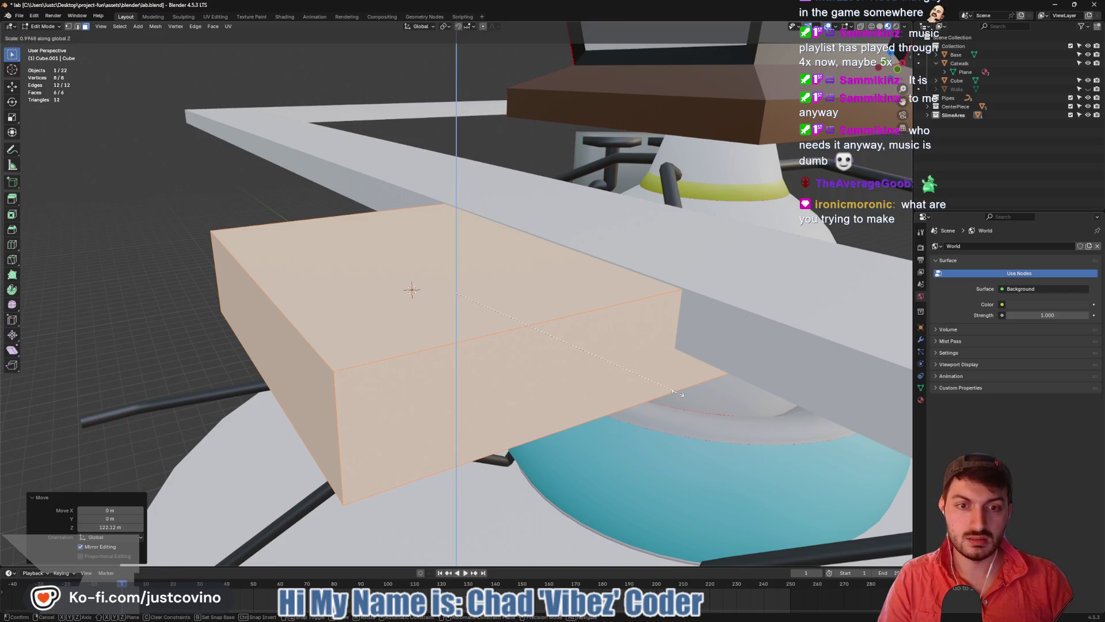
left_click(634, 367)
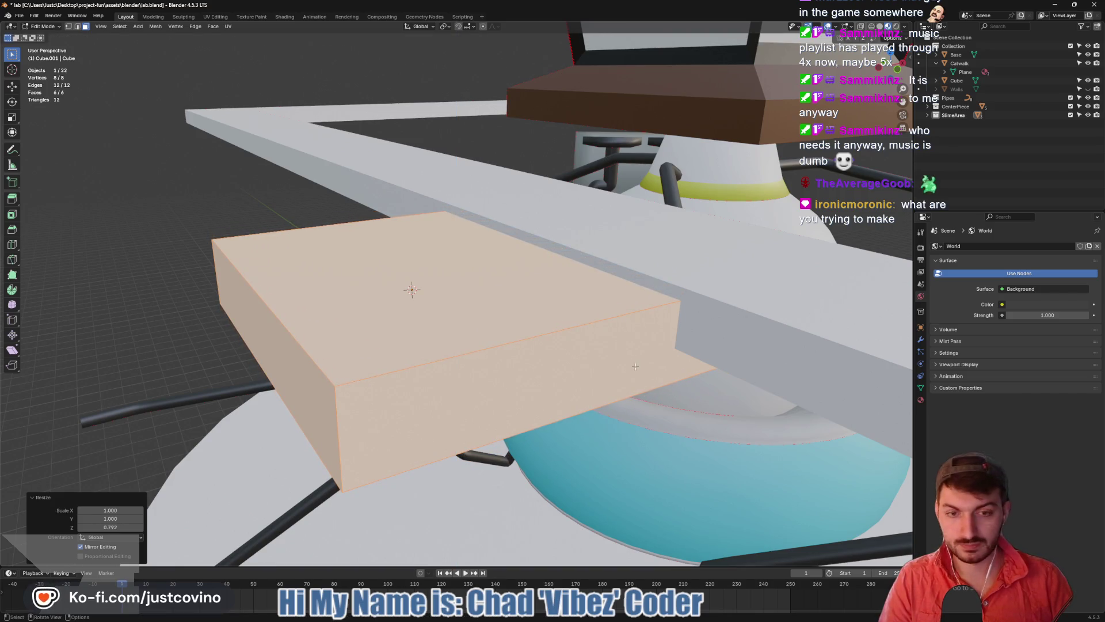
key("g")
key("z")
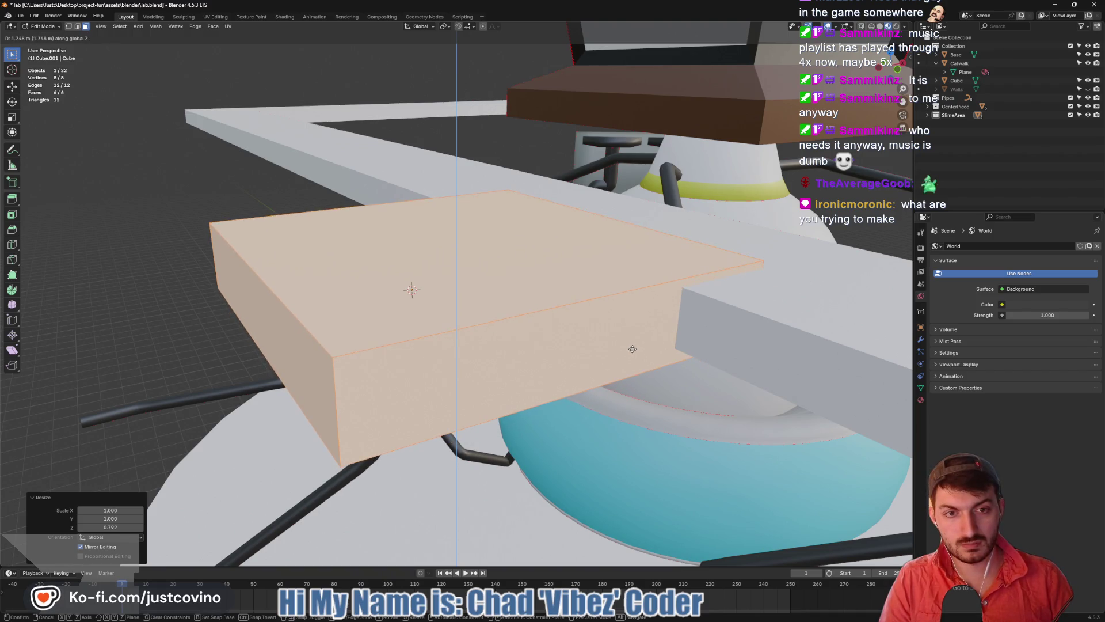
left_click(632, 350)
key("s")
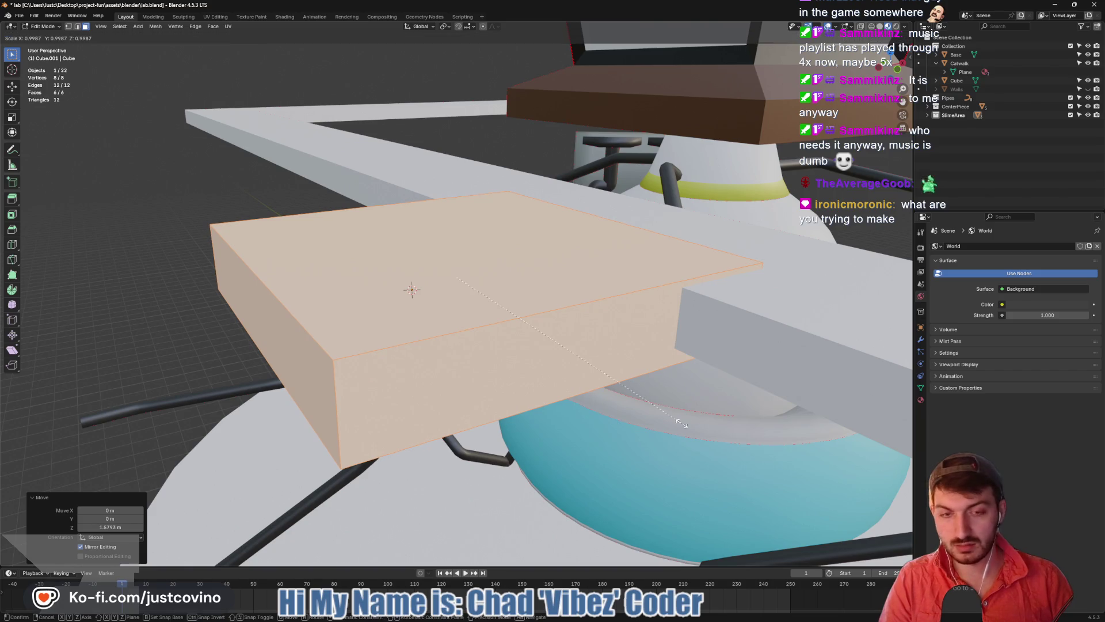
key("z")
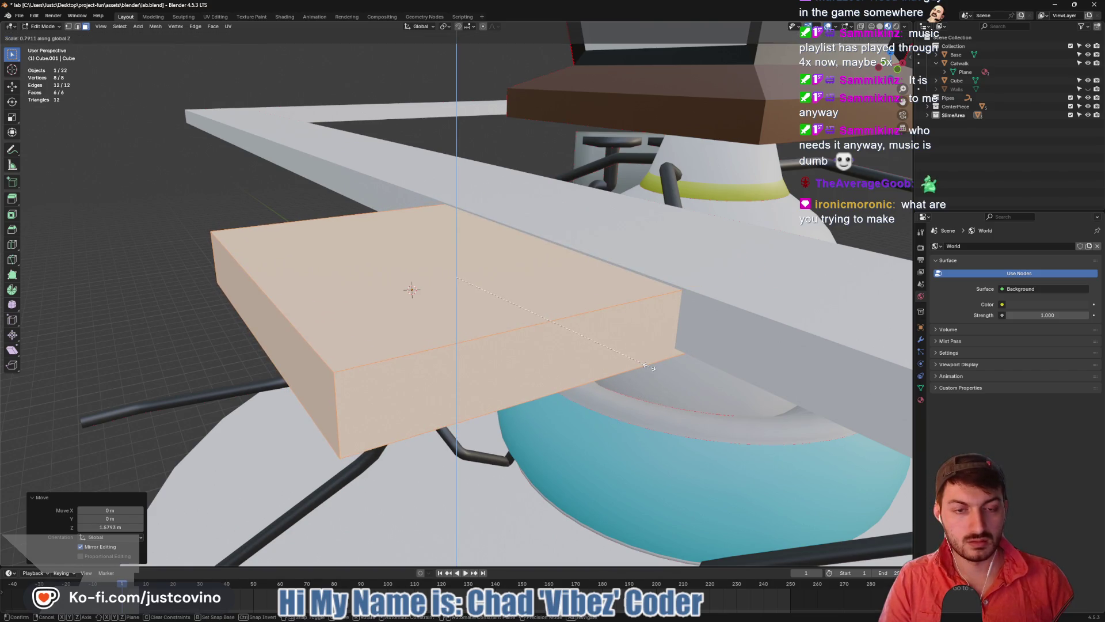
left_click(649, 367)
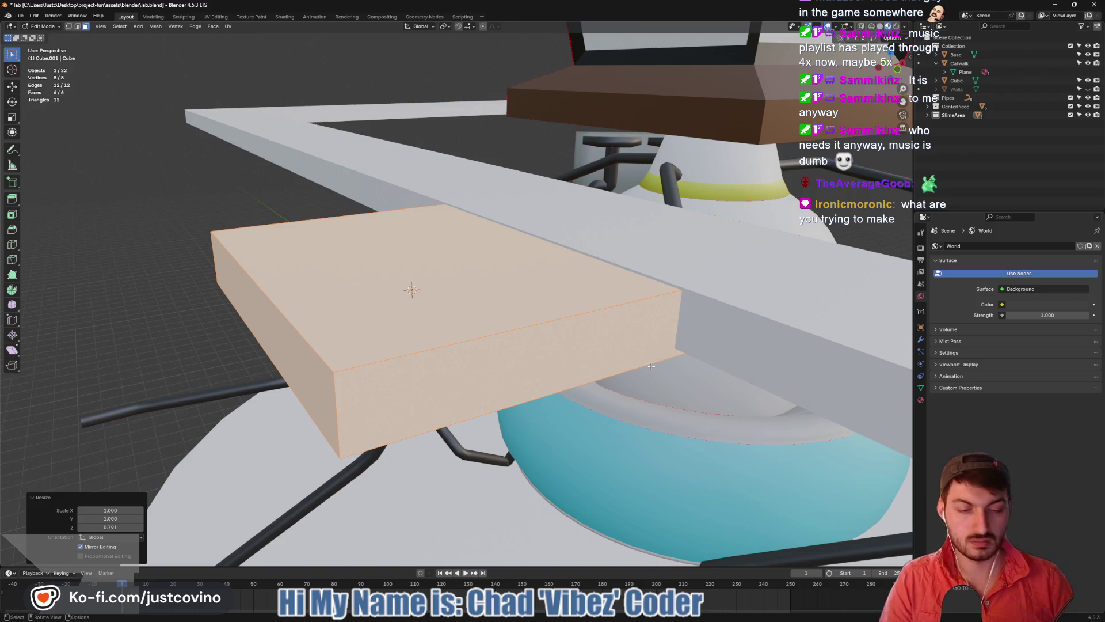
key("KP_3")
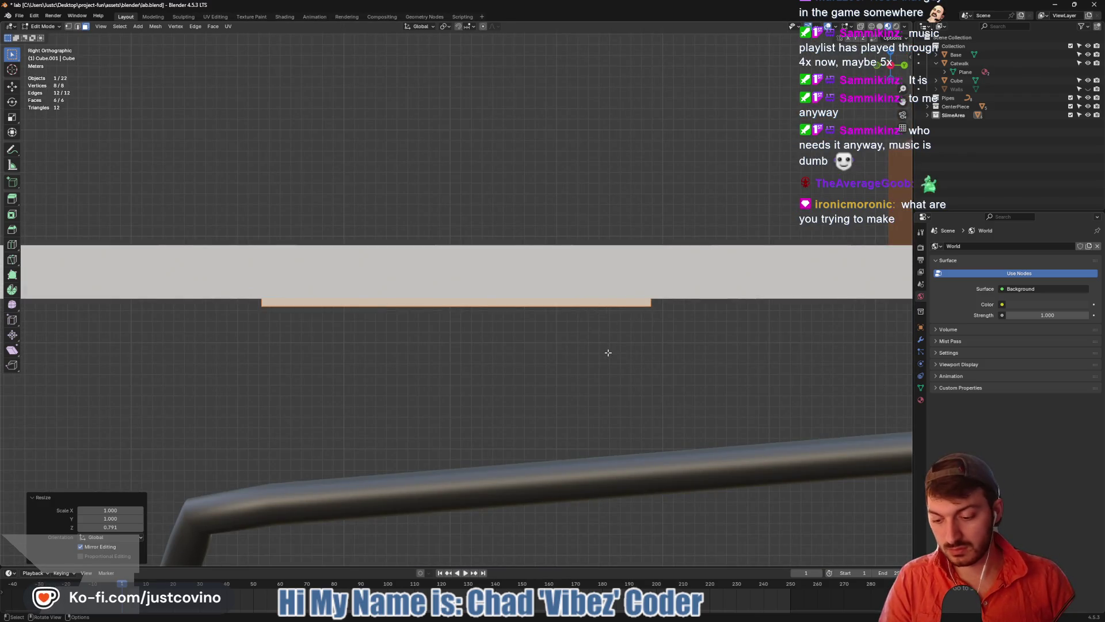
Raise the slab against the frame, trim its height slightly, and nudge it vertically
key("g")
key("z")
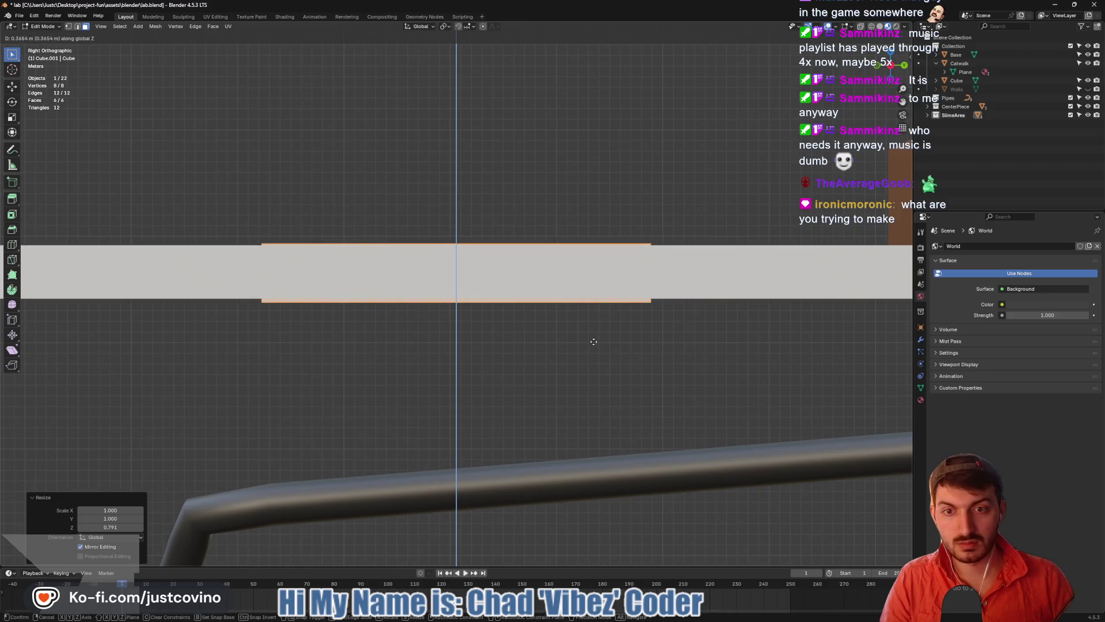
left_click(593, 342)
key("s")
key("z")
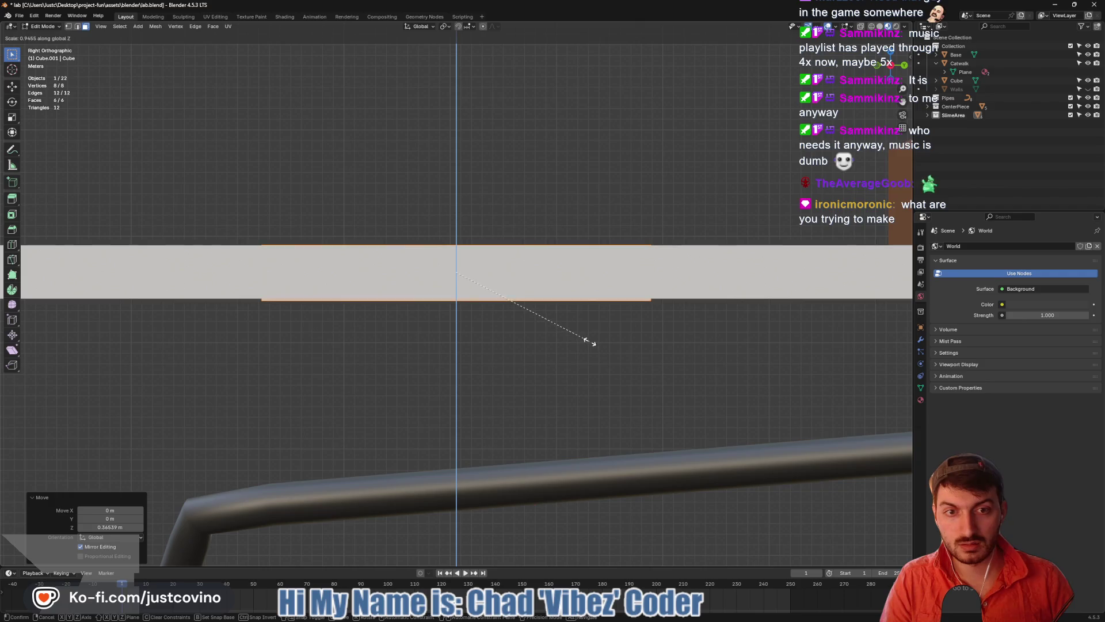
left_click(590, 341)
key("g")
key("z")
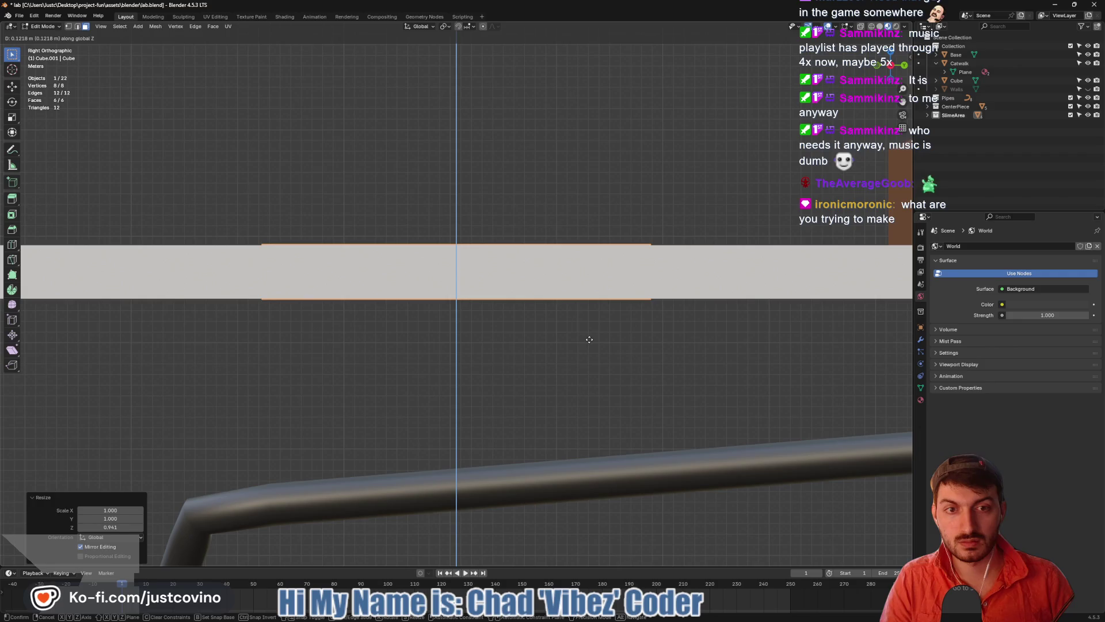
left_click(589, 340)
Keep the Z scale at 1.000 and orbit into a perspective view of the lab
key("s")
key("z")
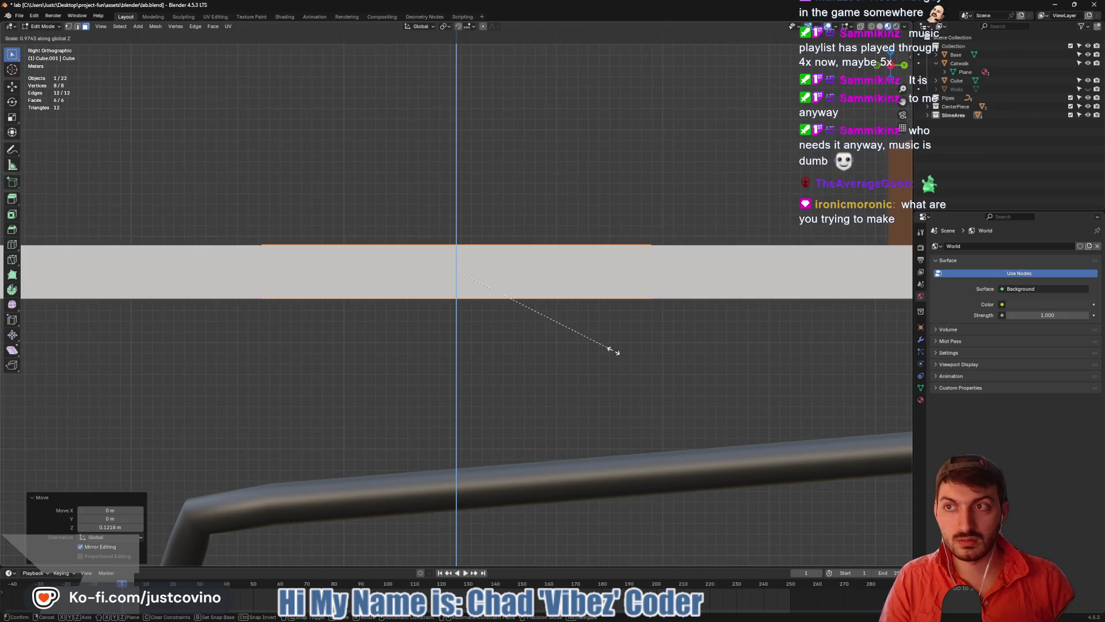
key("1")
key("Return")
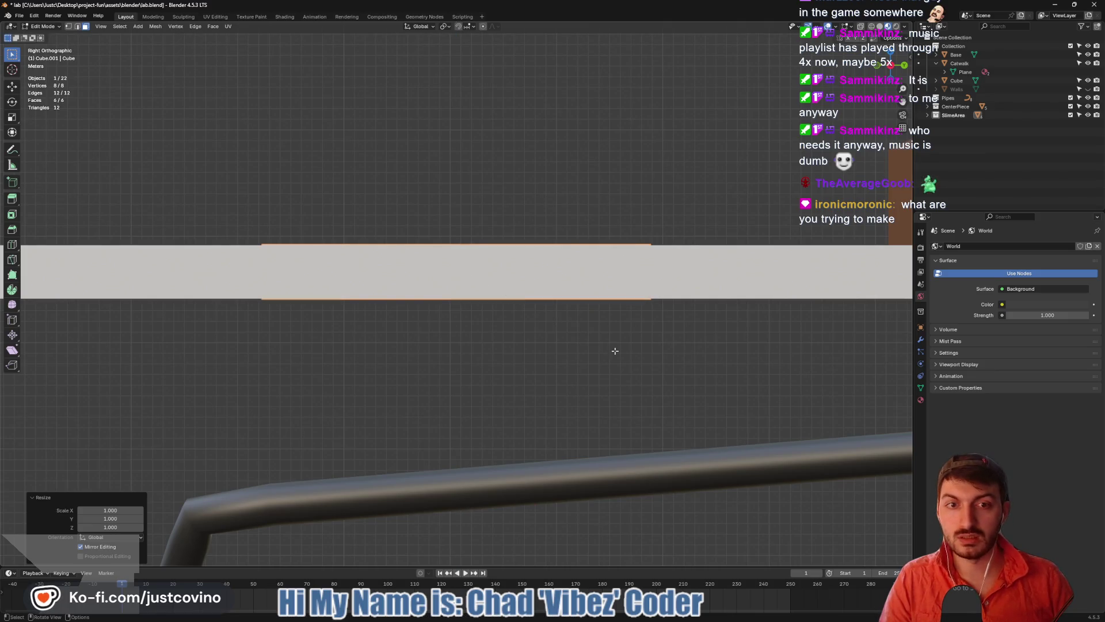
mouse_move(493, 316)
left_mouse_down()
mouse_move(618, 367)
mouse_move(604, 362)
left_mouse_up()
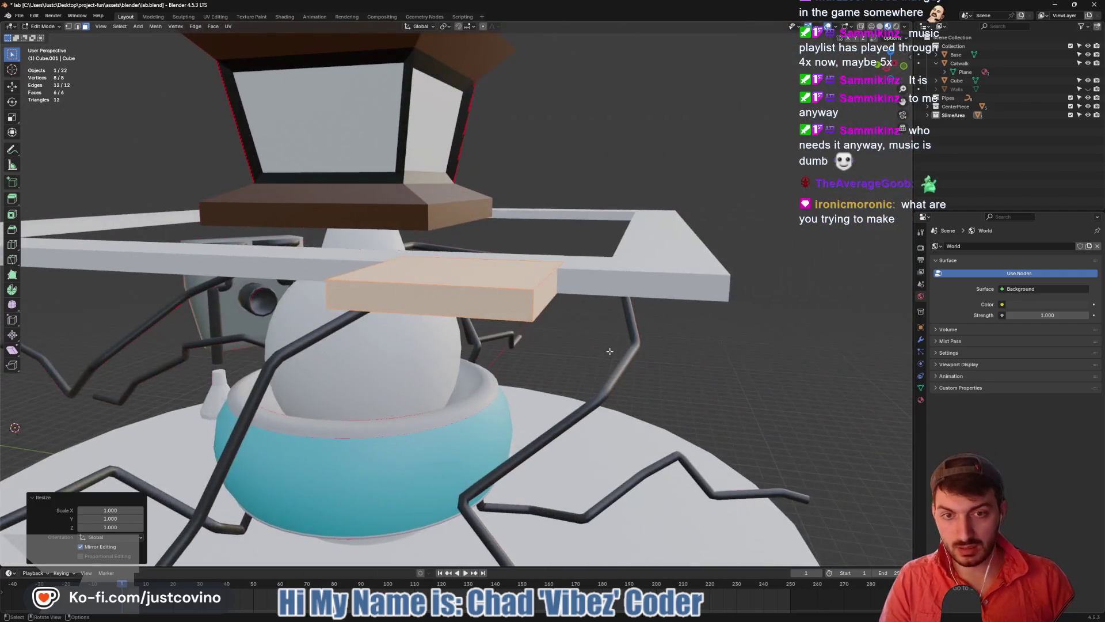
Lower the thin block along Z onto the round floor disc
scroll(448, 333, "down", 5)
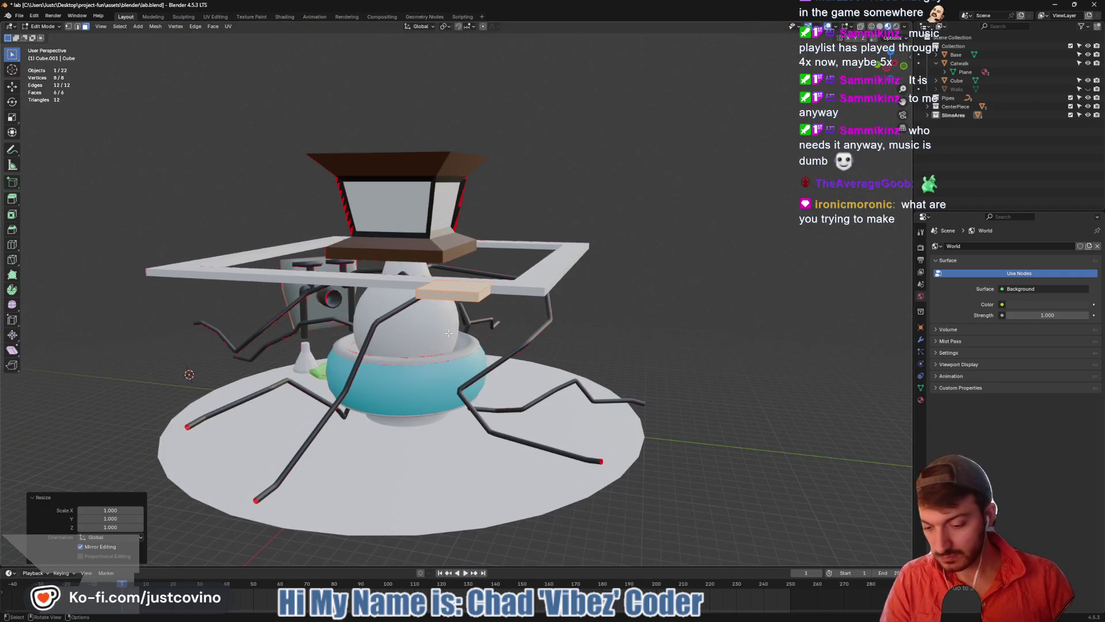
key("g")
key("z")
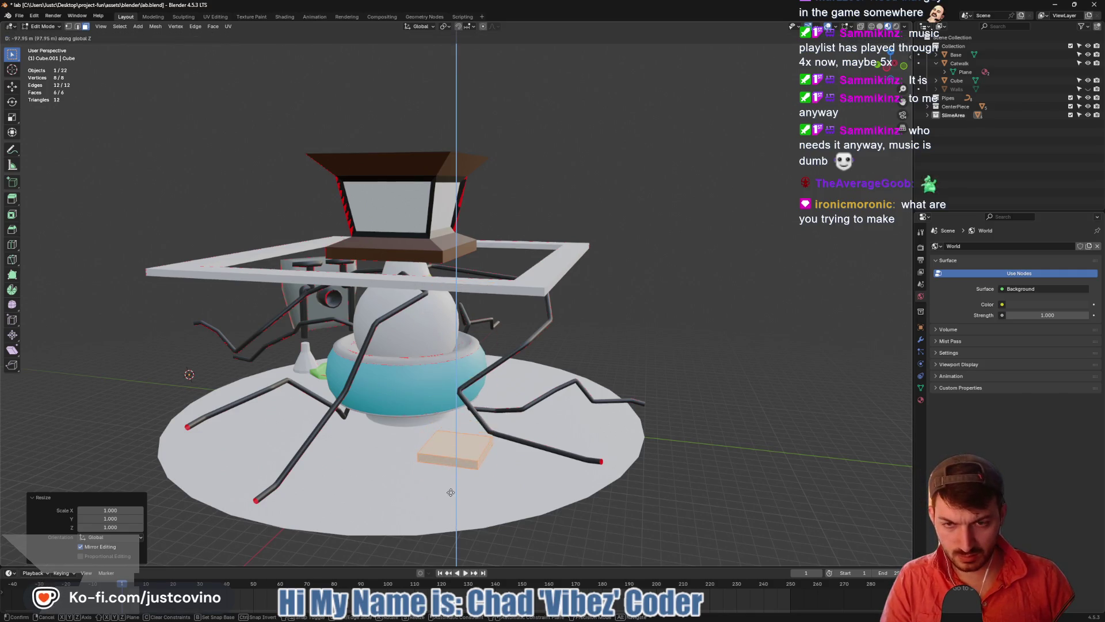
left_click(451, 492)
scroll(533, 439, "up", 5)
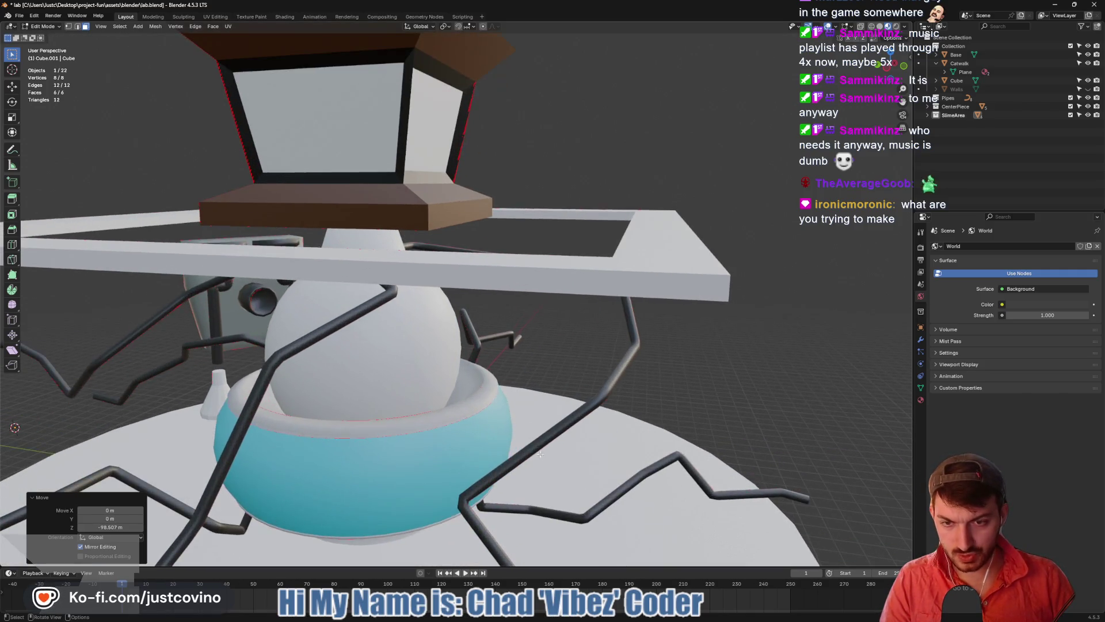
scroll(538, 449, "down", 5)
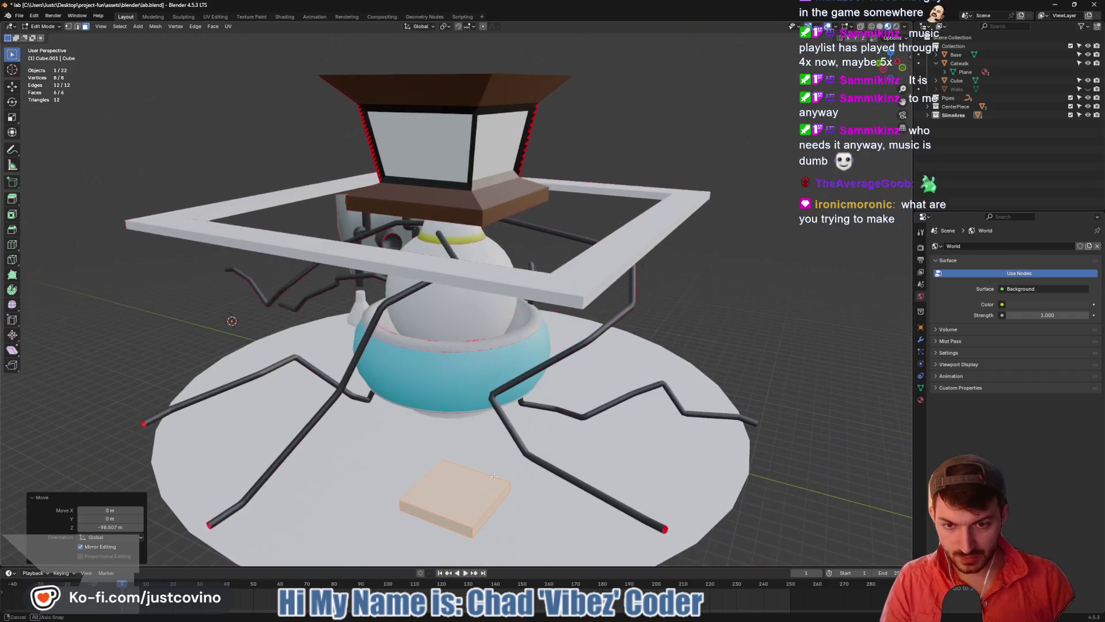
Rotate the block 31.1° around Z, then orbit close and select one of its faces
key("r")
key("z")
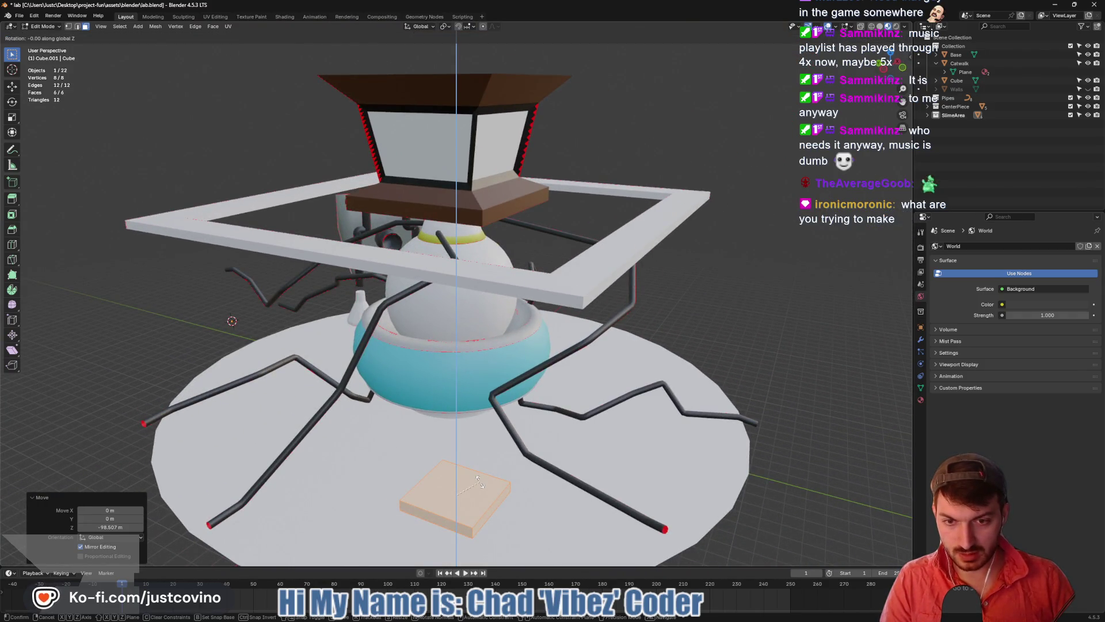
left_click(475, 459)
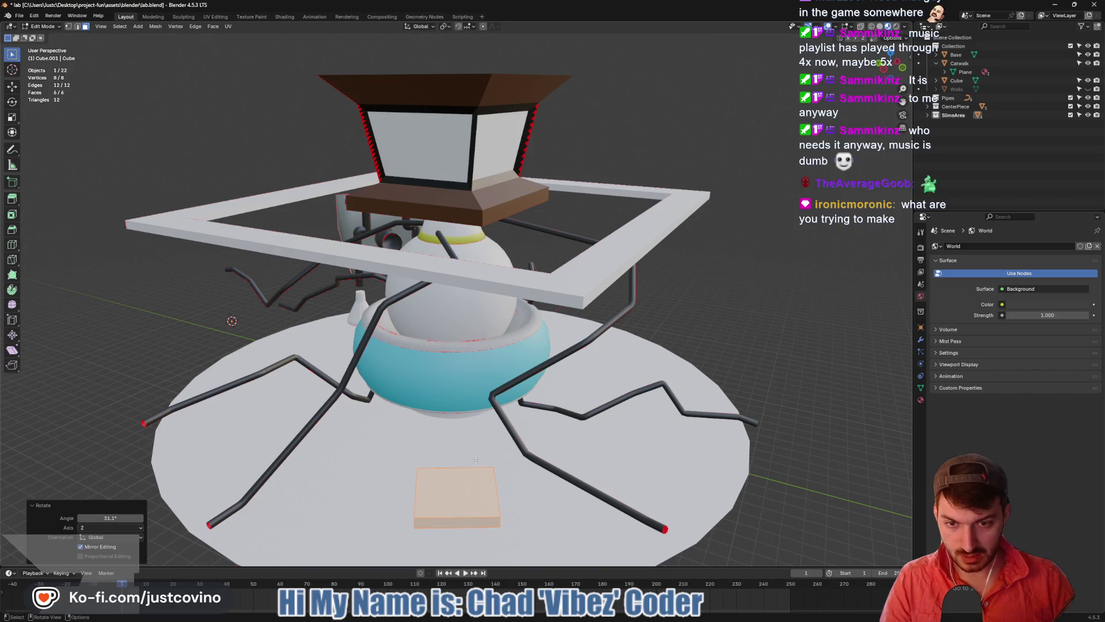
mouse_move(529, 458)
left_mouse_down()
mouse_move(384, 434)
mouse_move(452, 458)
left_mouse_up()
scroll(504, 516, "down", 5)
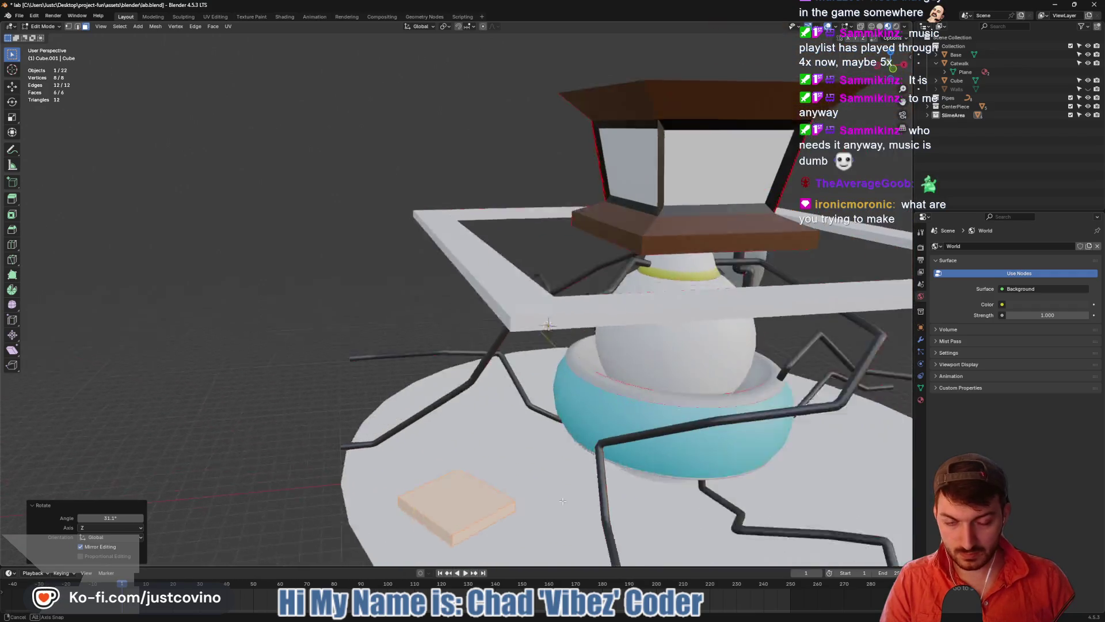
scroll(507, 516, "up", 5)
left_click_drag(511, 517, 559, 509)
left_click(498, 510)
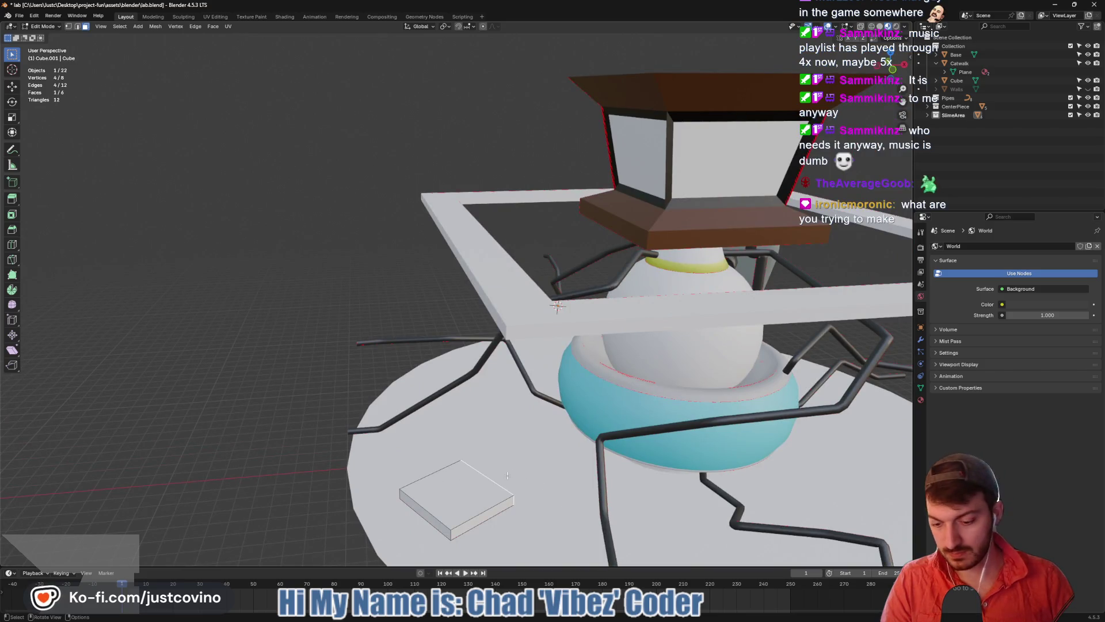
Cancel a trial vertical move of the face and switch Transform Orientation to Local
key("g")
key("z")
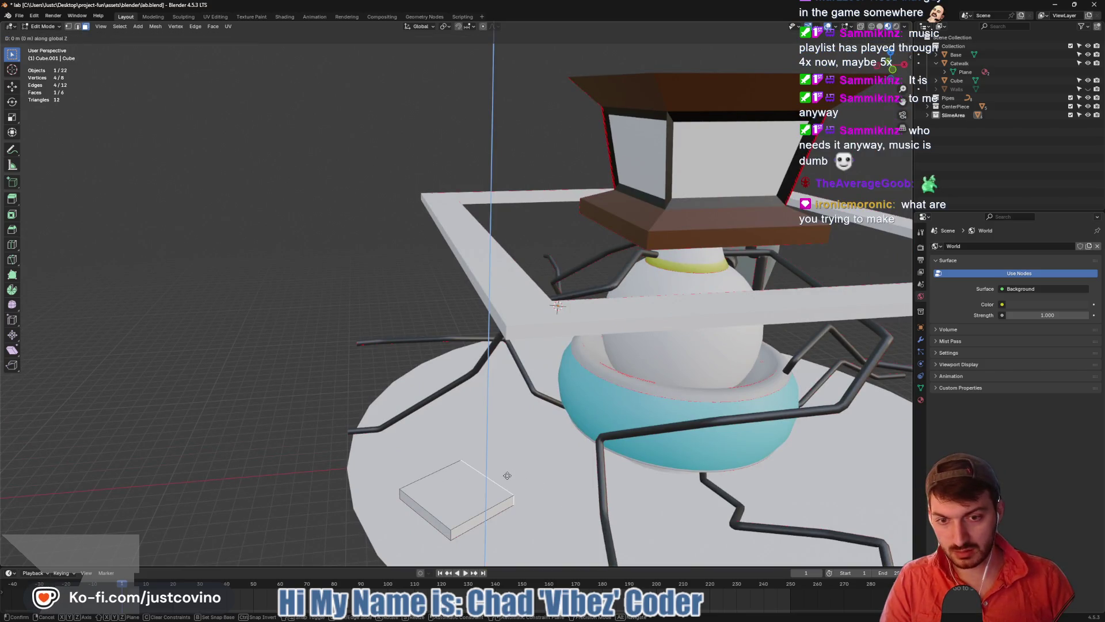
key("Escape")
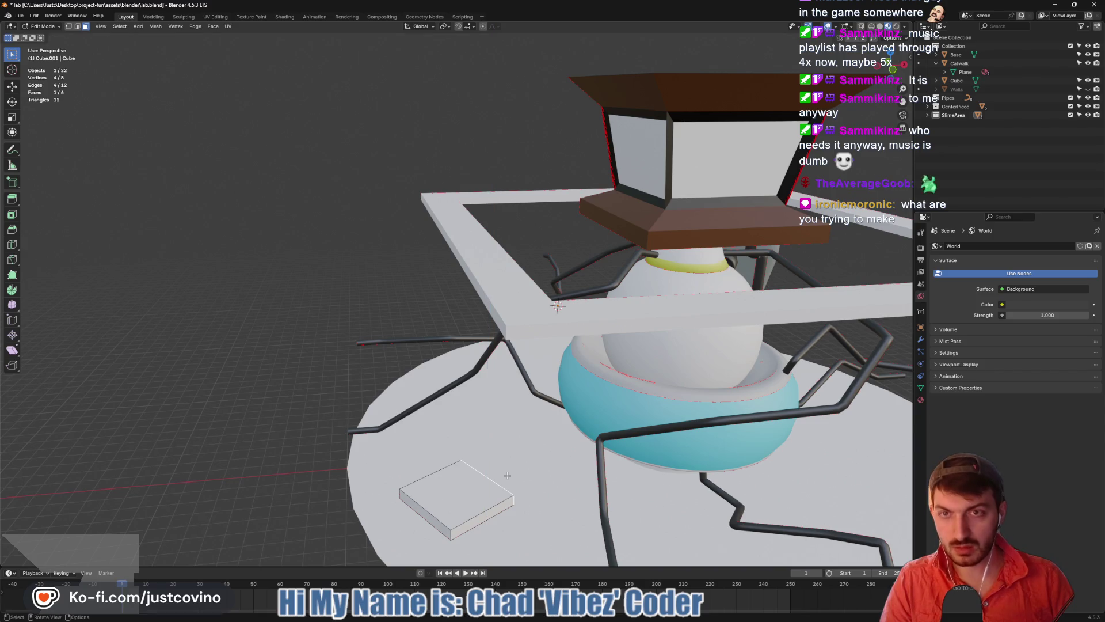
left_click(429, 27)
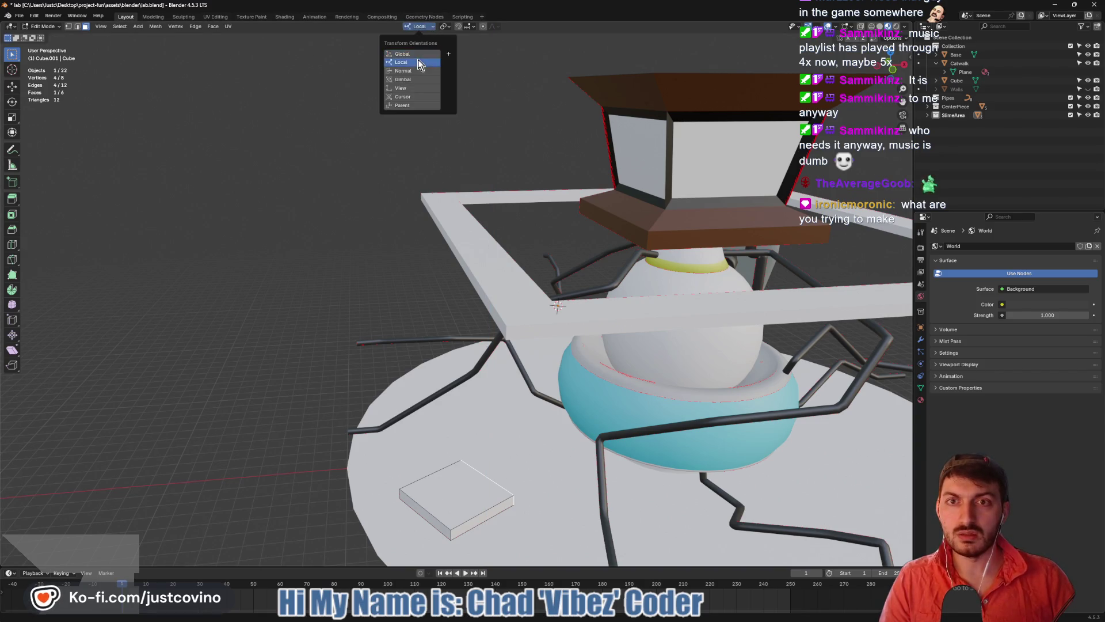
left_click(418, 60)
Test a move on local Z, X and Y, cancel it, and restore Global orientation
key("g")
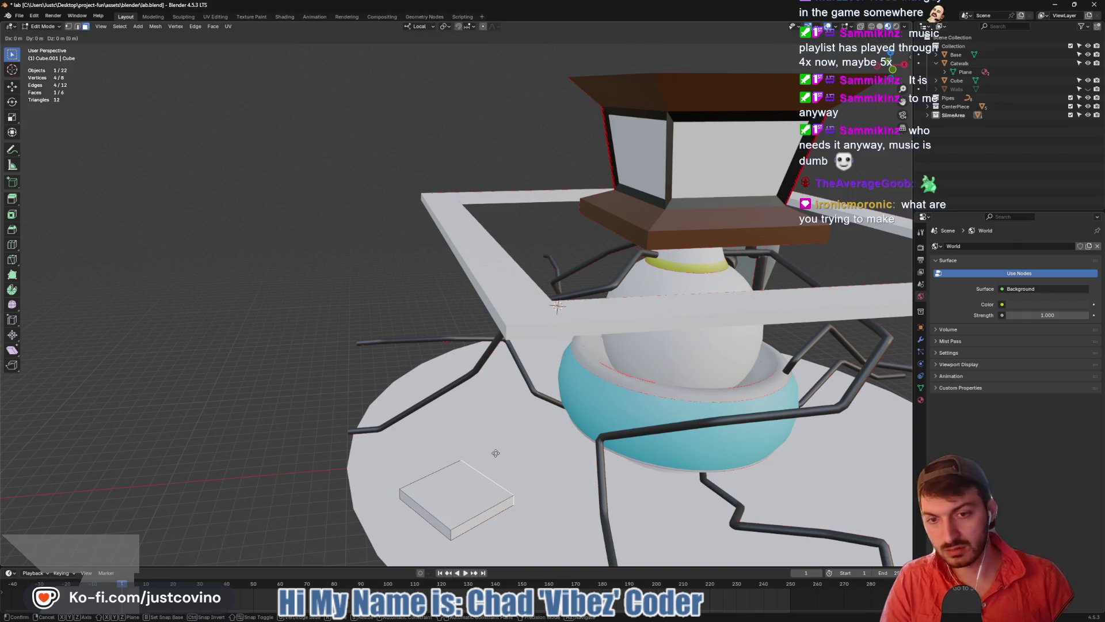
key("z")
key("x")
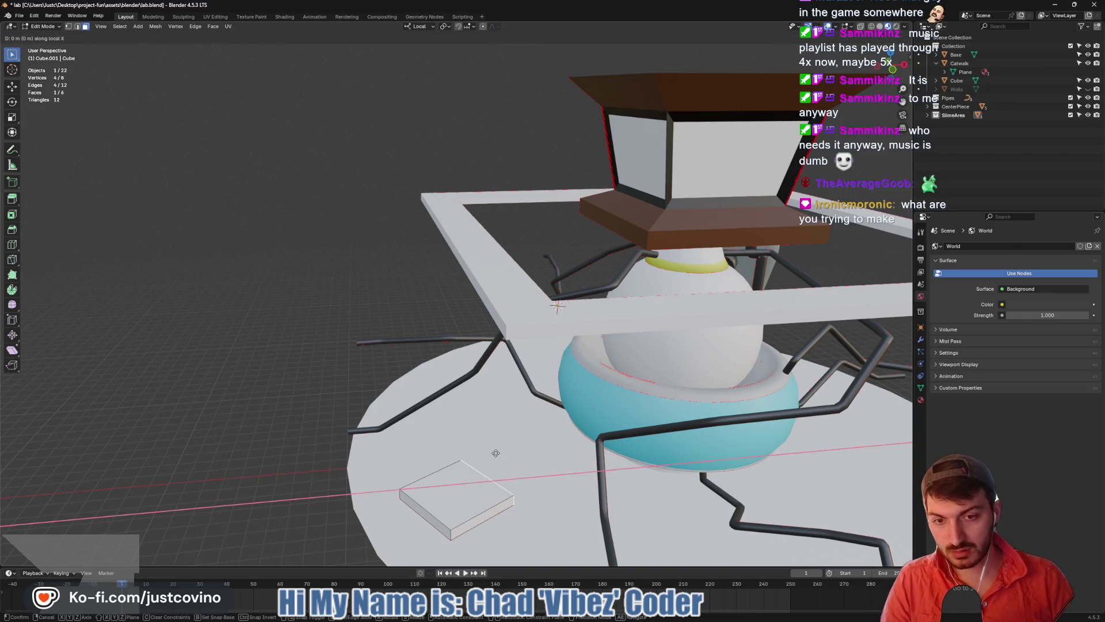
key("y")
key("Escape")
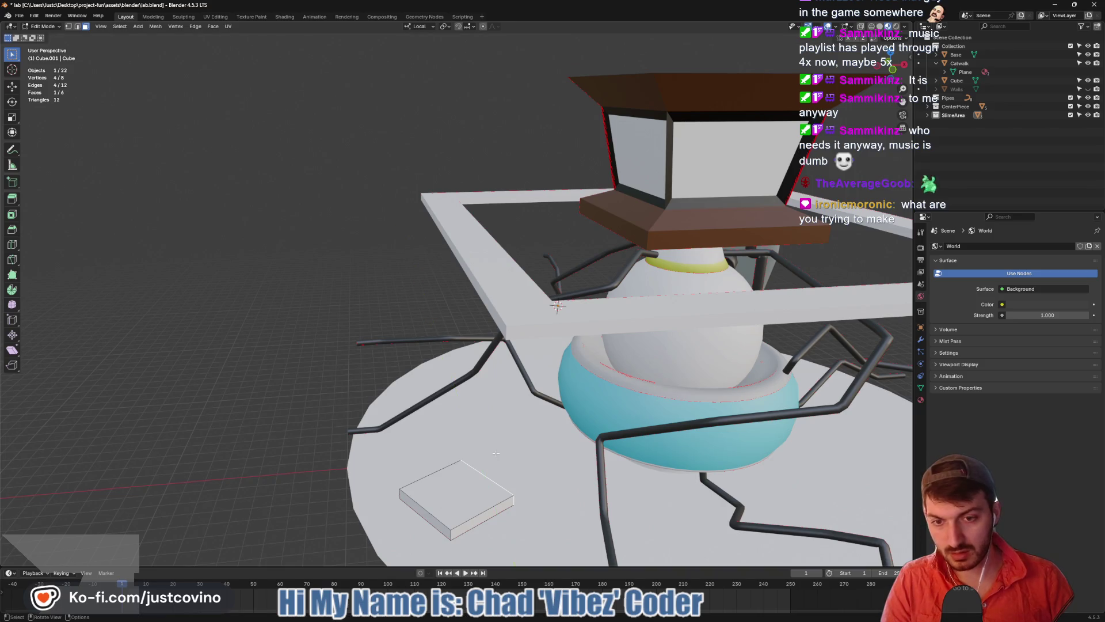
left_click(419, 27)
left_click(412, 54)
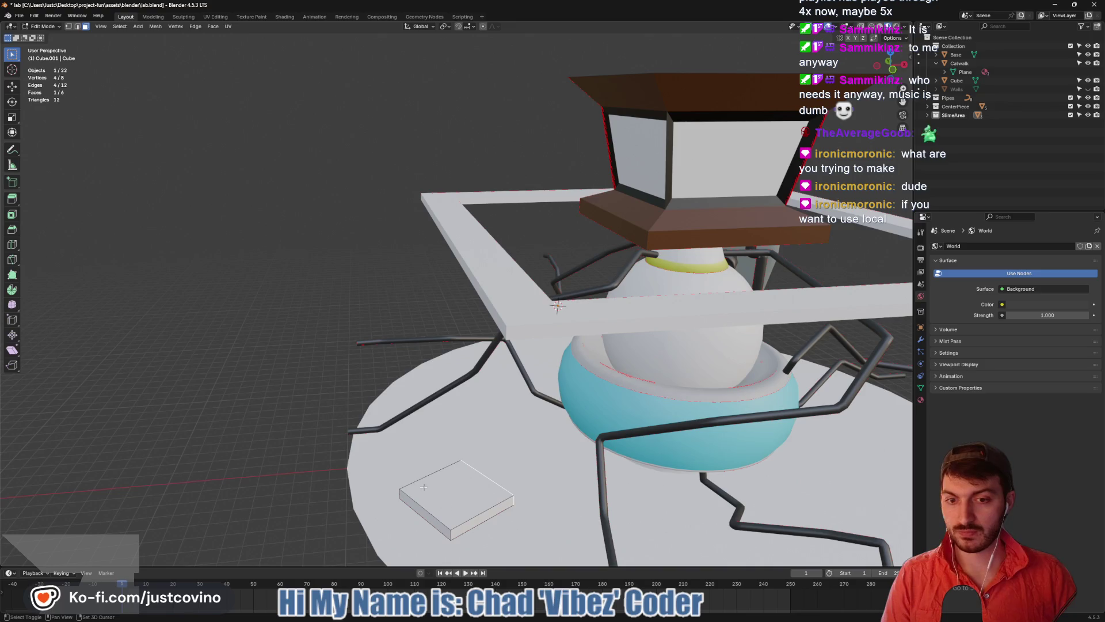
Toggle between Edit and Object Mode, ending in Object Mode with the block whole
left_click_drag(490, 488, 492, 437)
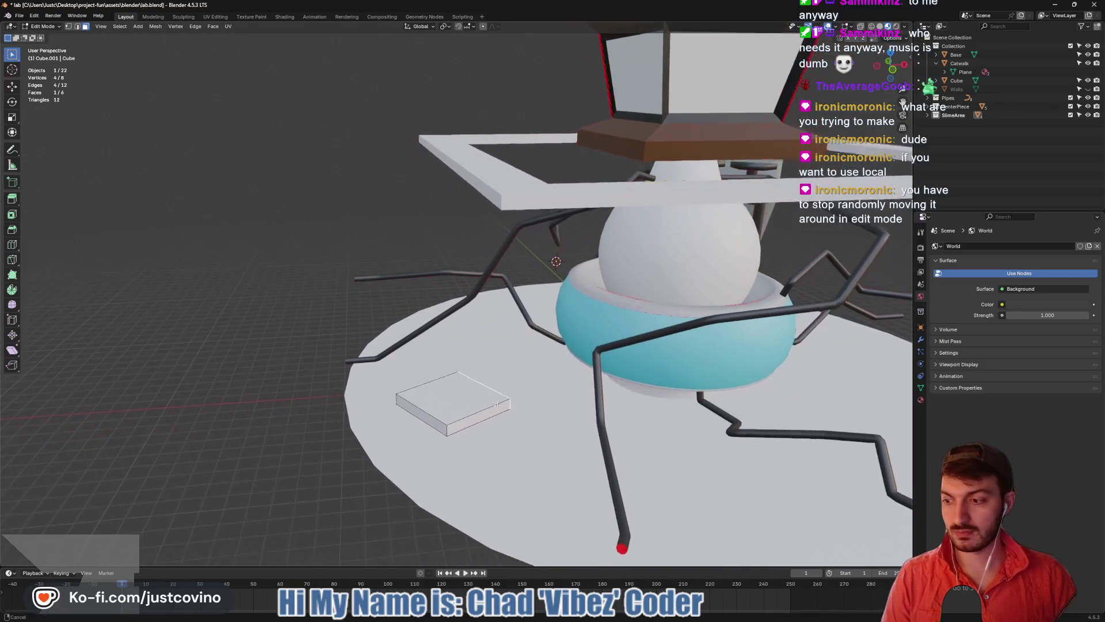
scroll(493, 415, "up", 3)
scroll(492, 415, "down", 1)
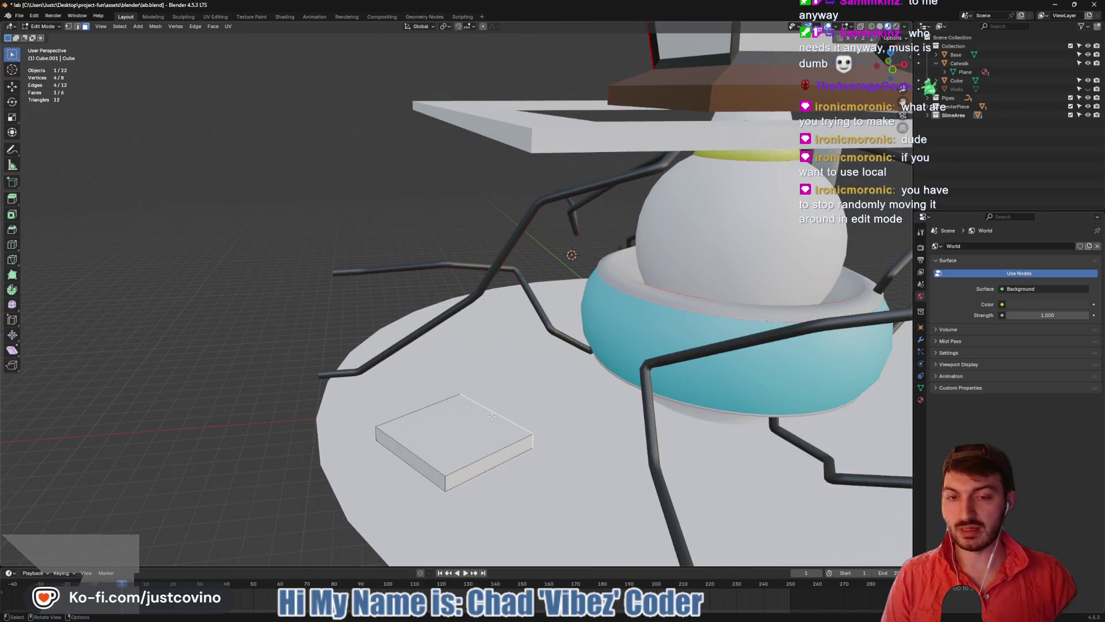
key("Tab")
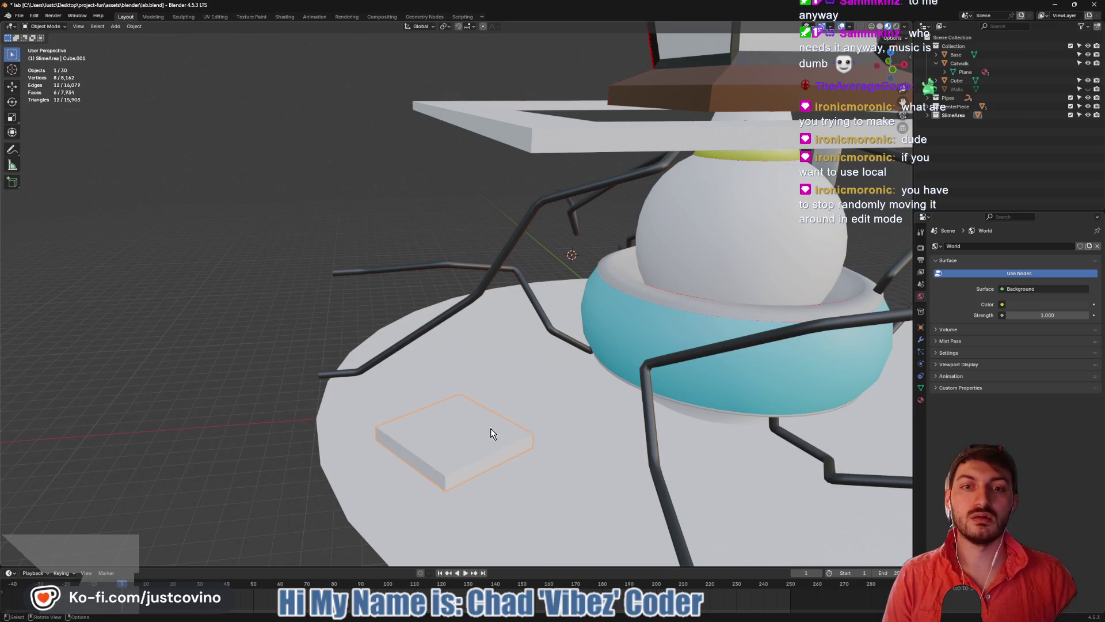
key("Tab")
key("Tab")
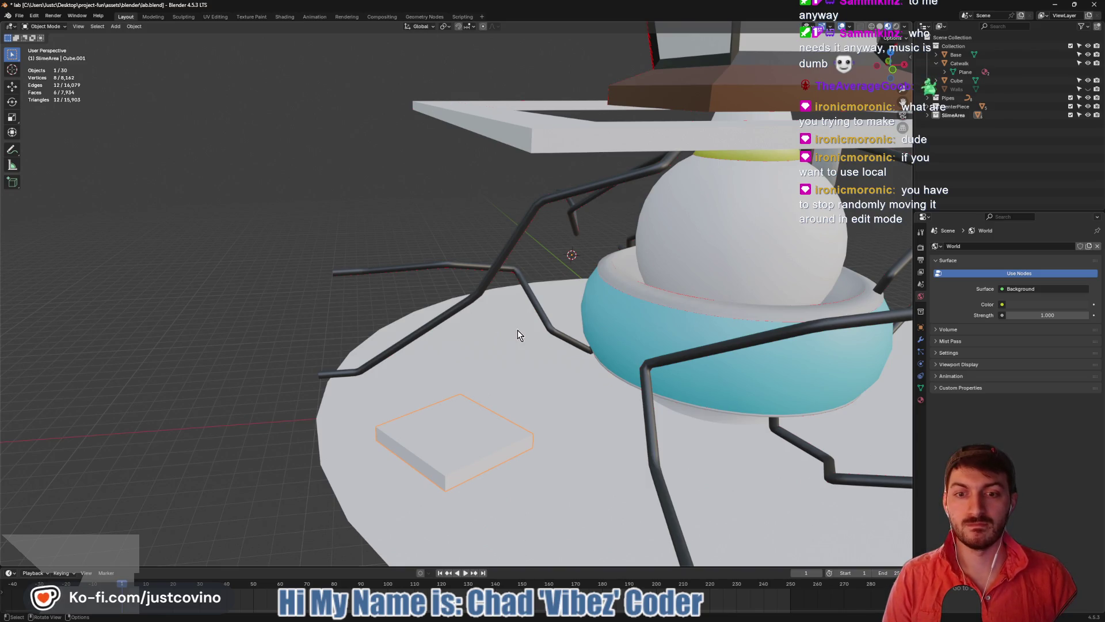
key("Tab")
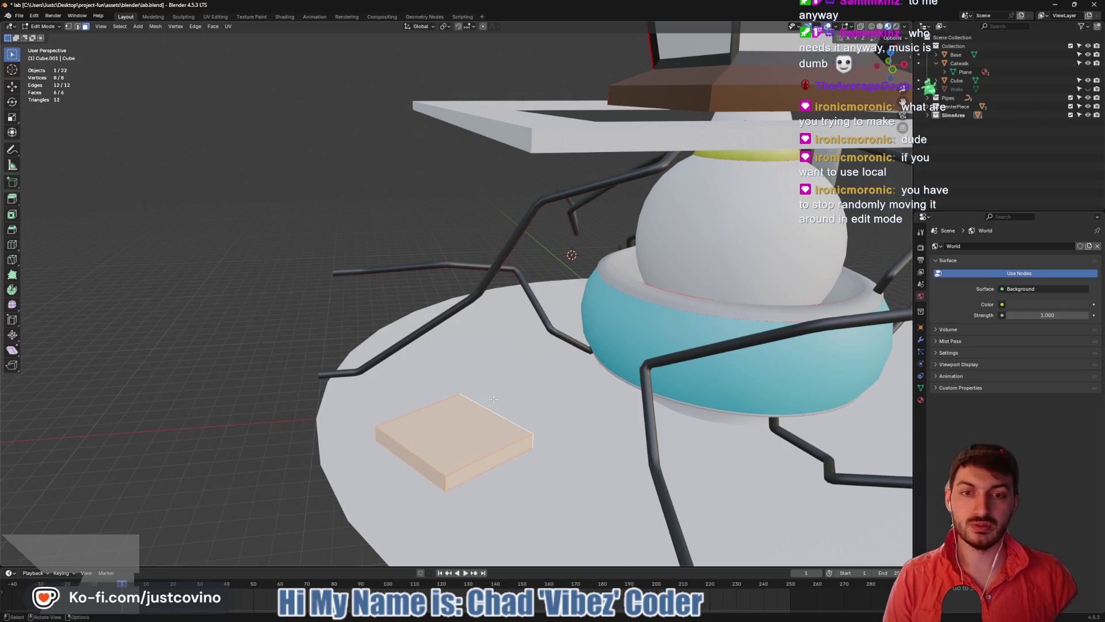
key("Tab")
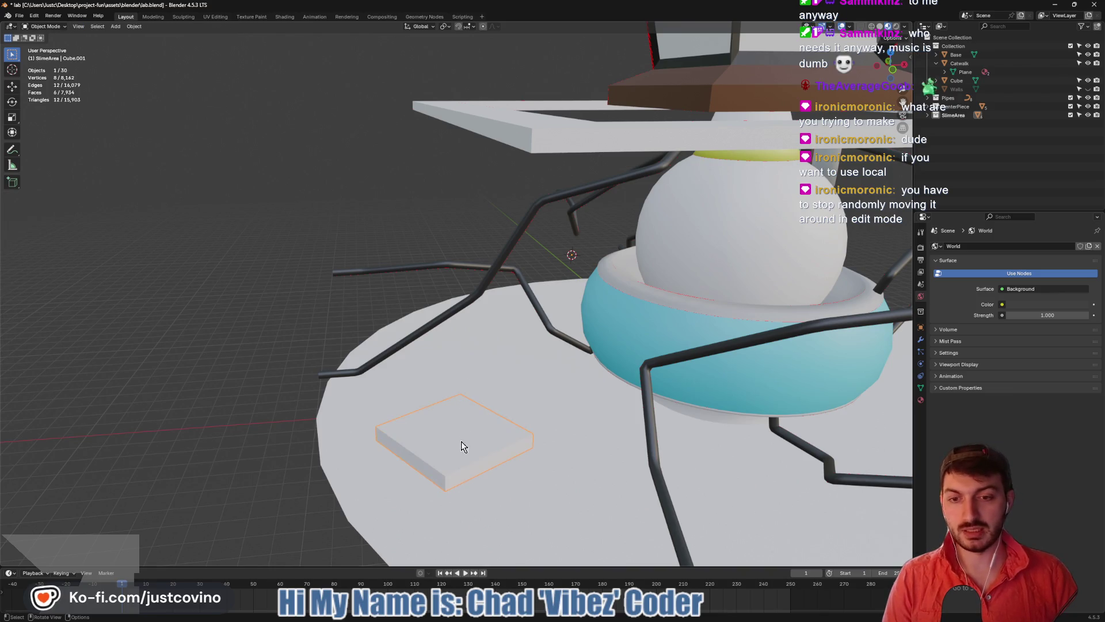
Set the block's origin to its geometry from the object context menu
right_click(461, 445)
key("Escape")
right_click(446, 437)
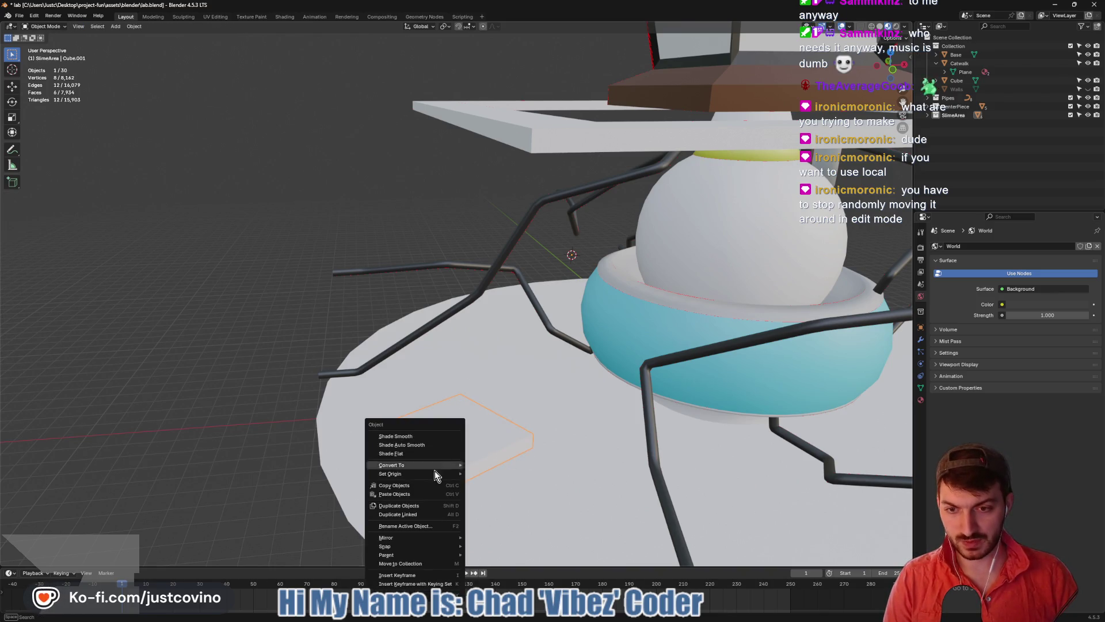
mouse_move(421, 472)
left_click(501, 482)
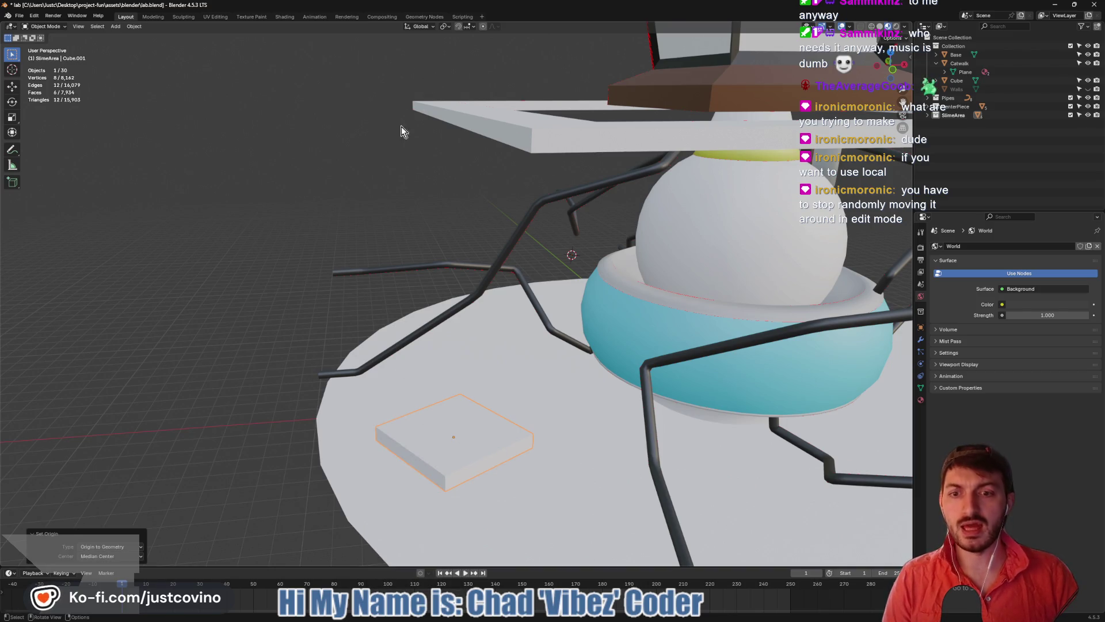
Switch the transform orientation to Local and enter Edit Mode on the slab
left_click(419, 26)
left_click(417, 61)
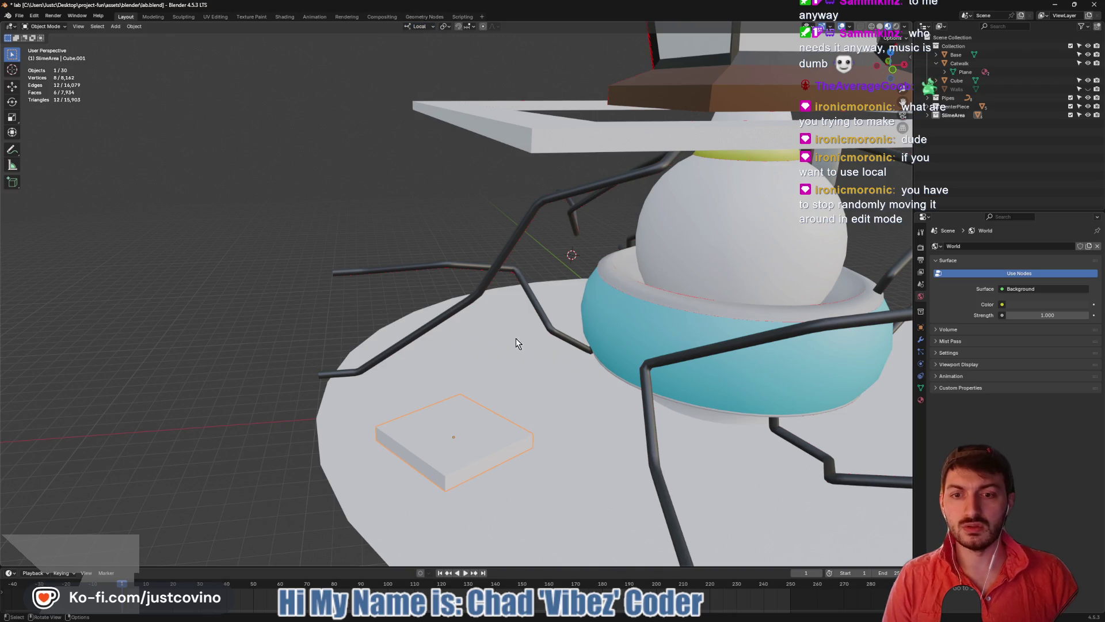
key("Tab")
left_click_drag(517, 390, 488, 406)
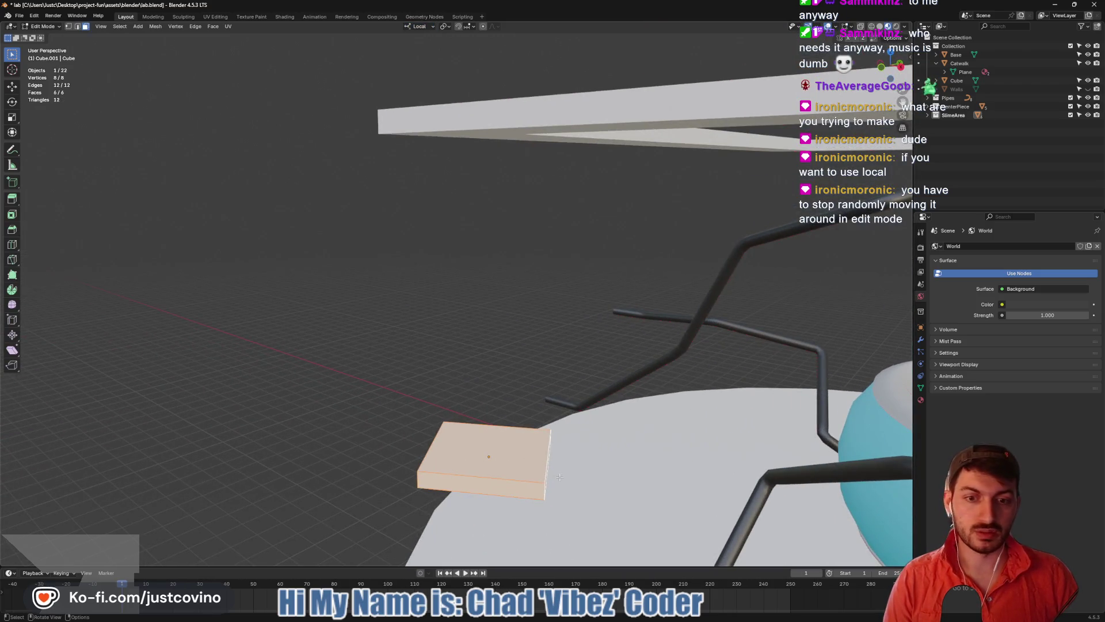
mouse_move(559, 477)
left_mouse_down()
mouse_move(542, 460)
mouse_move(555, 466)
mouse_move(563, 445)
left_mouse_up()
Test moving one slab face with G constrained to the local X, Y and Z axes
left_click(548, 486)
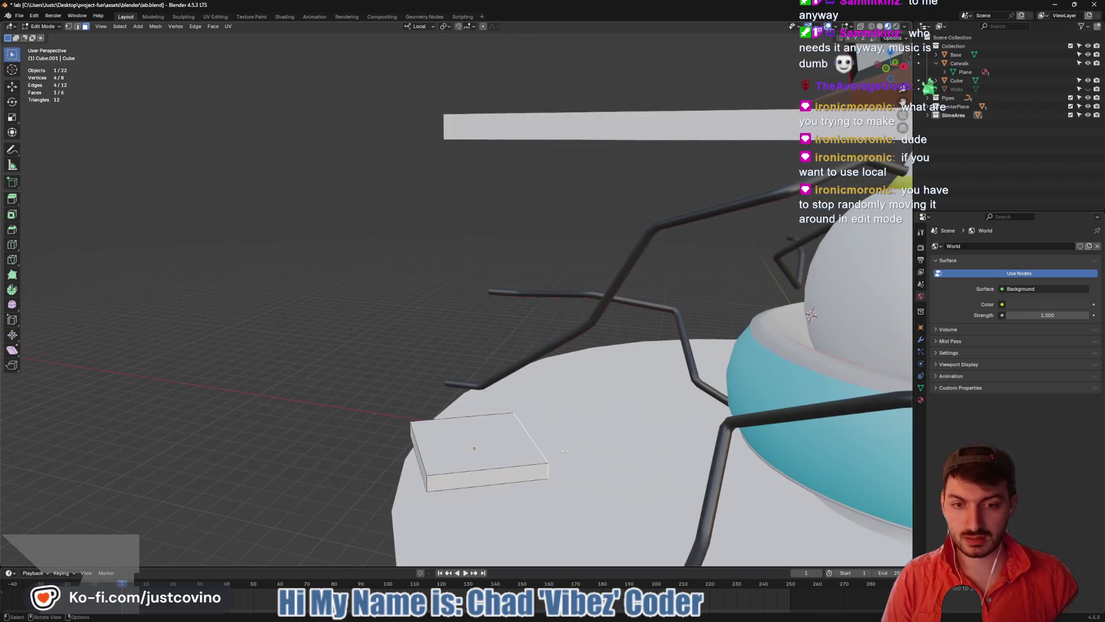
key("g")
key("x")
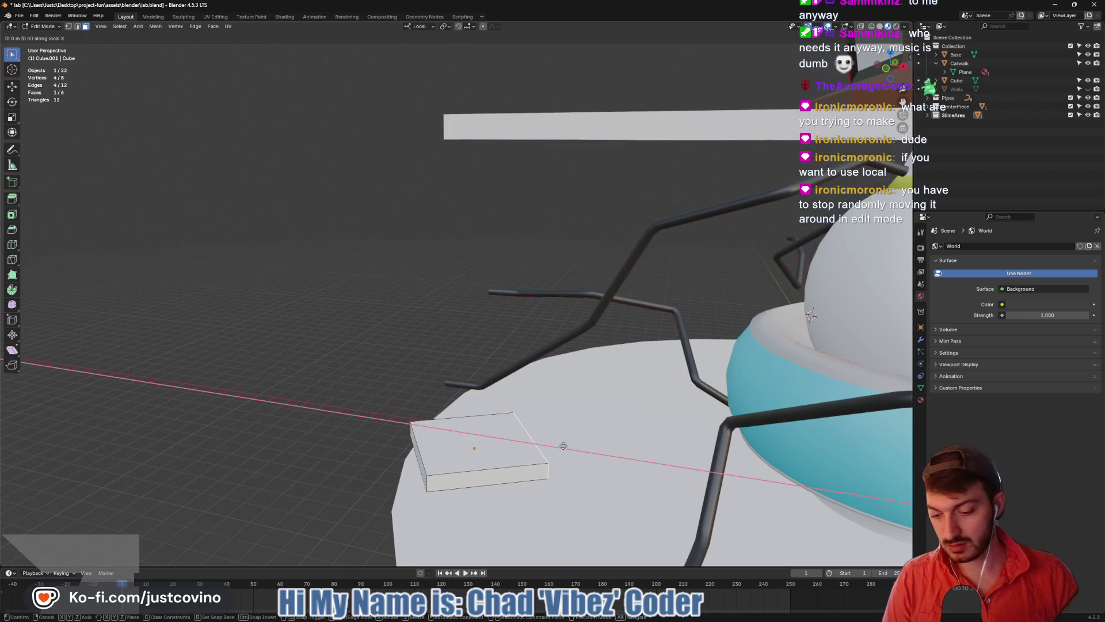
key("y")
key("z")
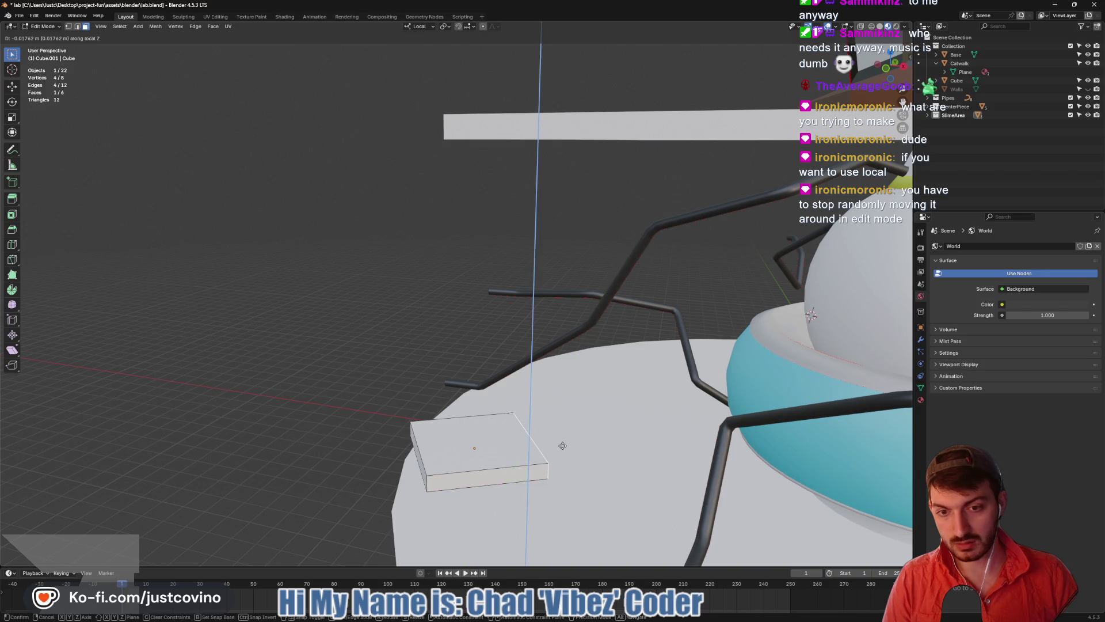
left_click(562, 445)
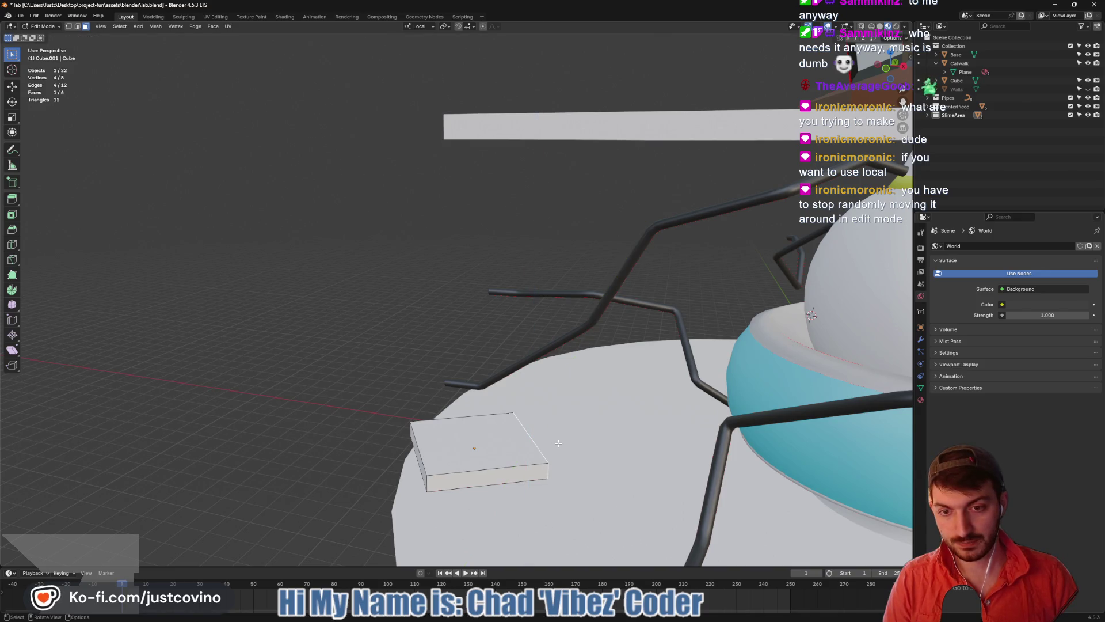
Select the whole mesh, return to Object Mode and apply All Transforms
left_click_drag(558, 443, 651, 466)
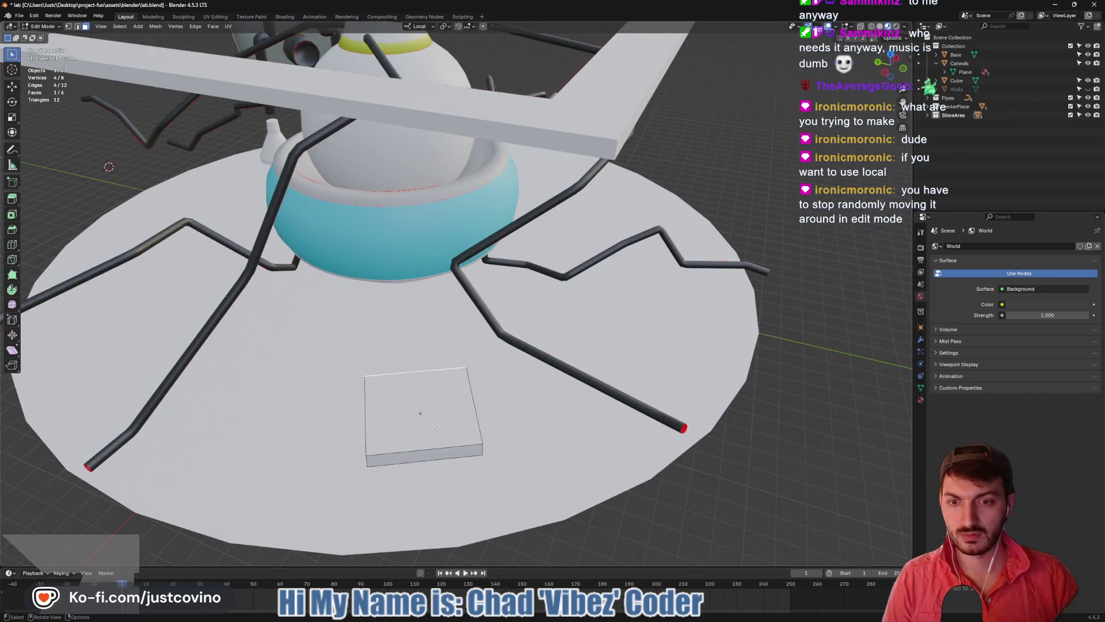
key("a")
key("Tab")
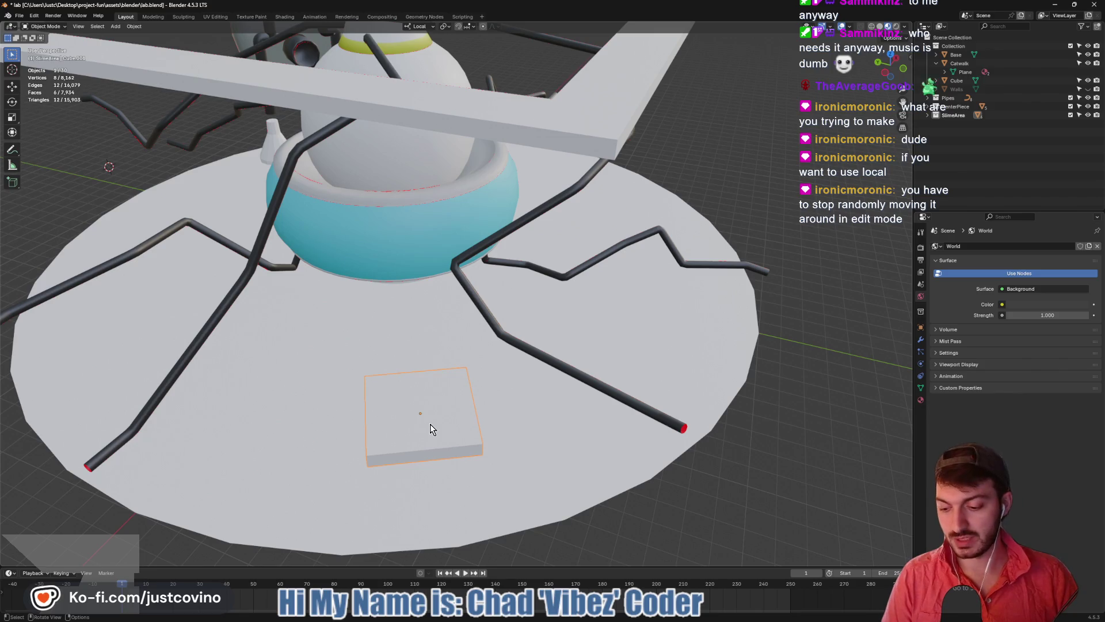
key("ctrl+a")
left_click(423, 448)
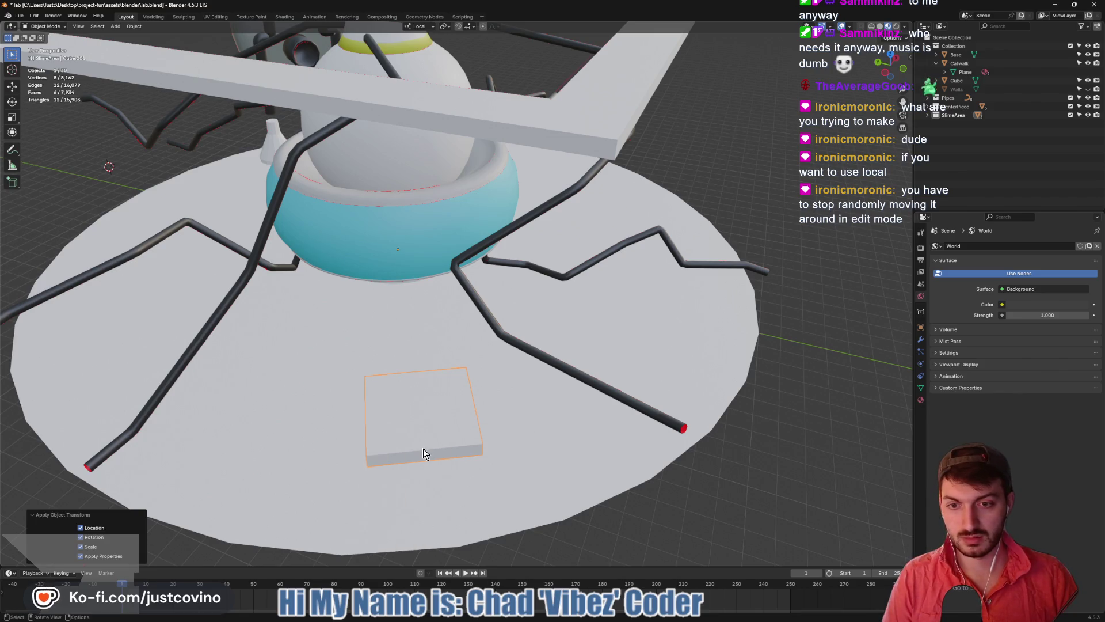
Set the slab's origin to geometry and return to Edit Mode
right_click(413, 417)
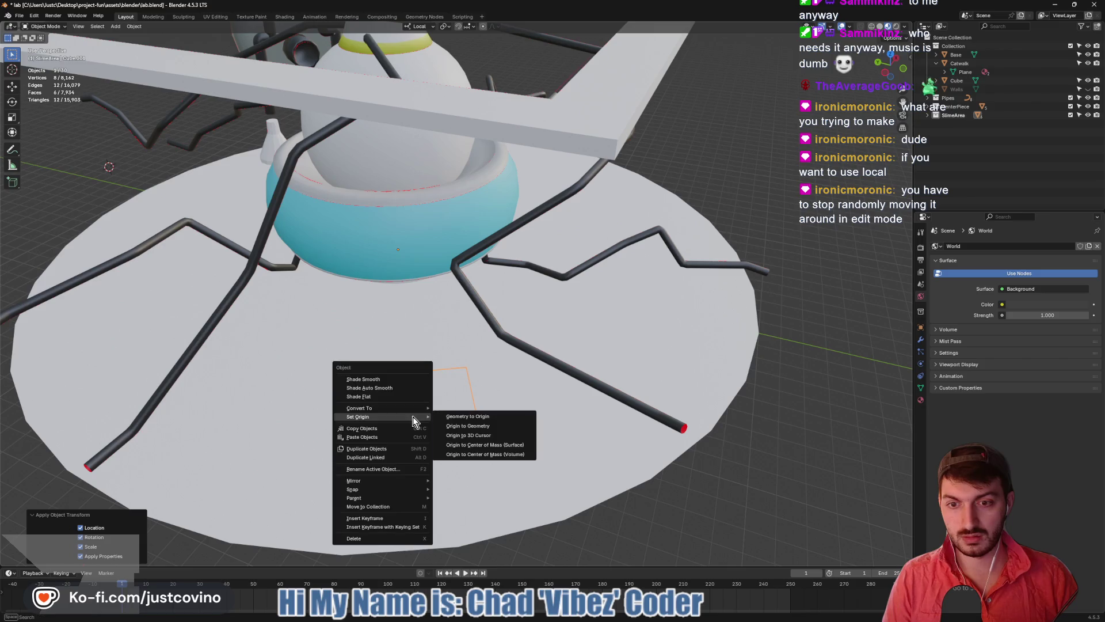
left_click(470, 429)
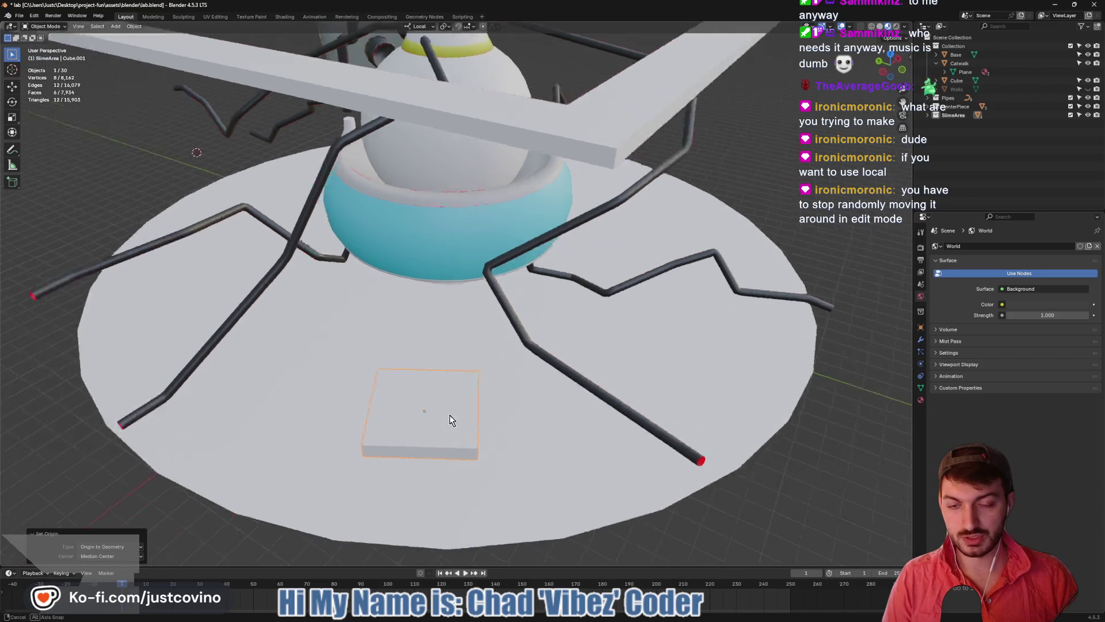
key("Tab")
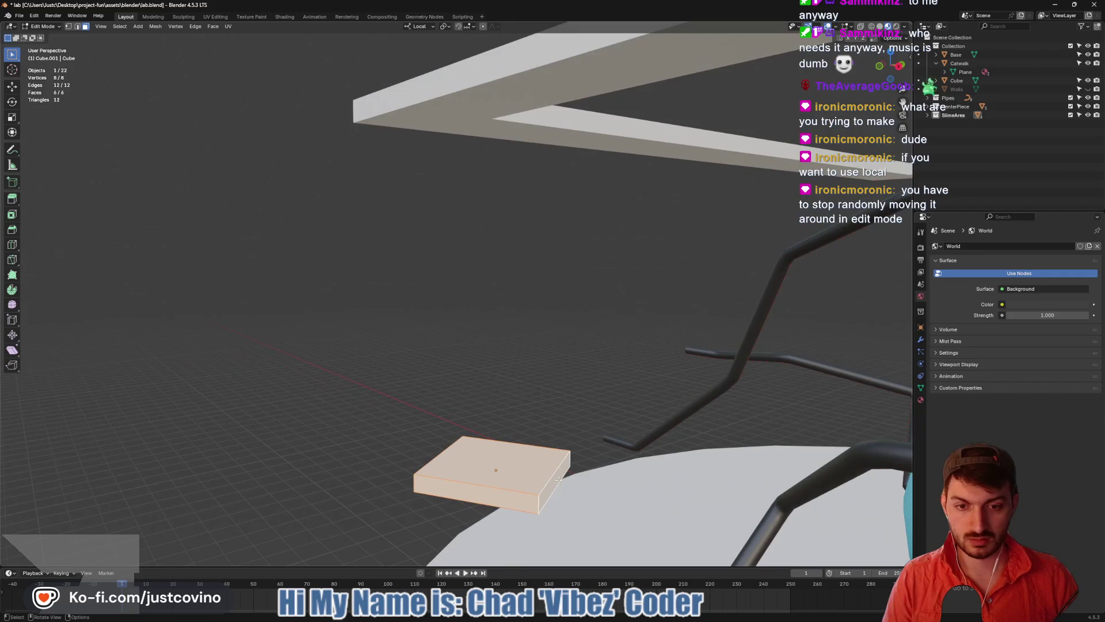
left_click(551, 479)
key("g")
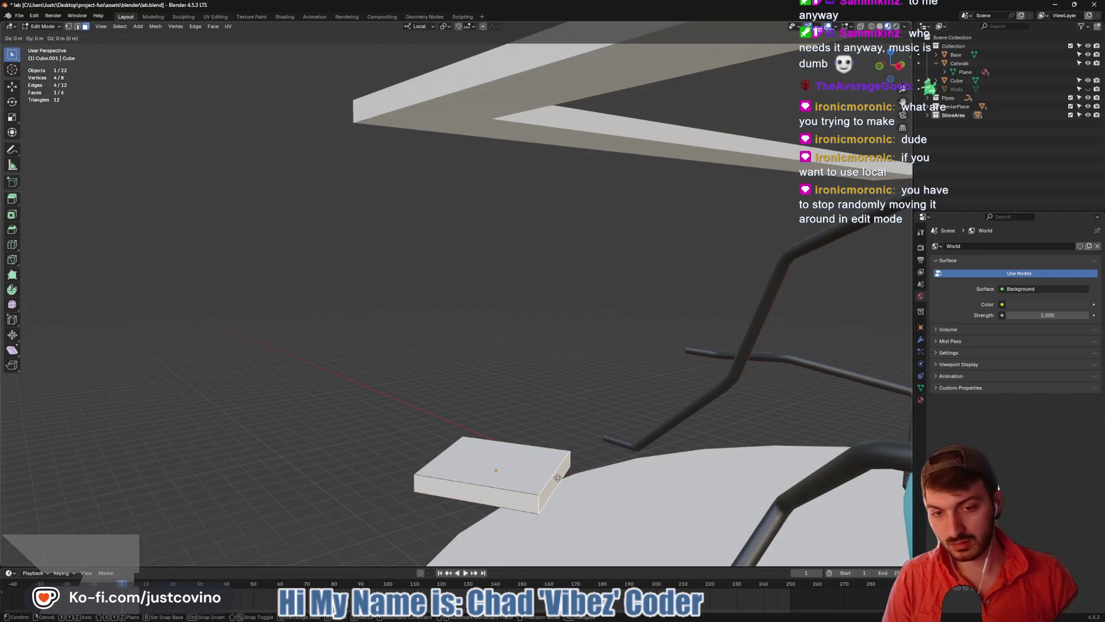
key("z")
key("x")
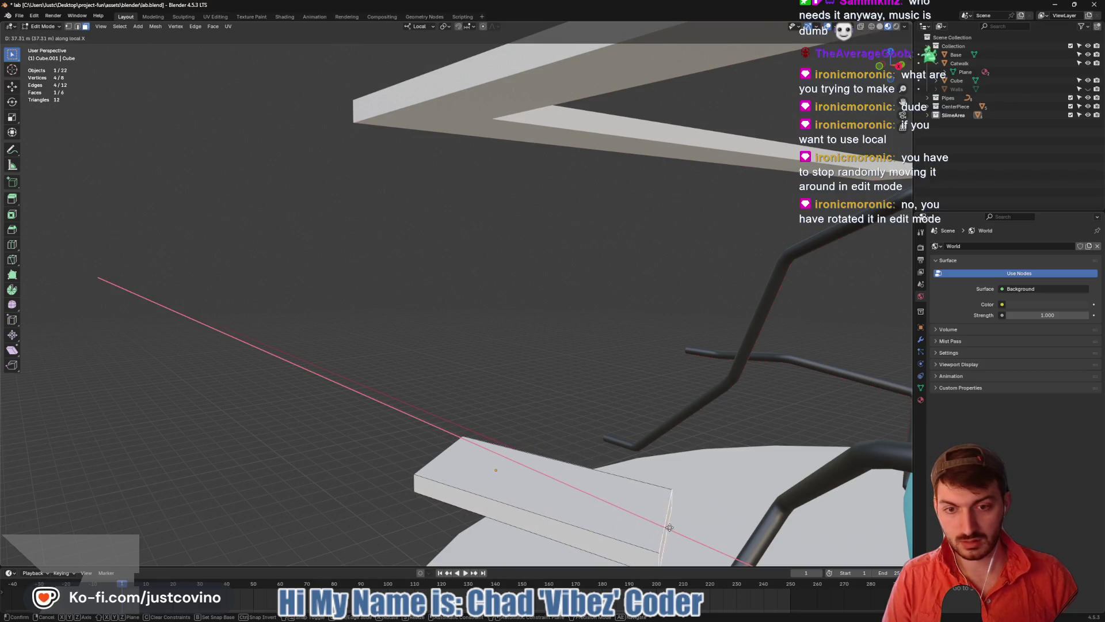
right_click(658, 516)
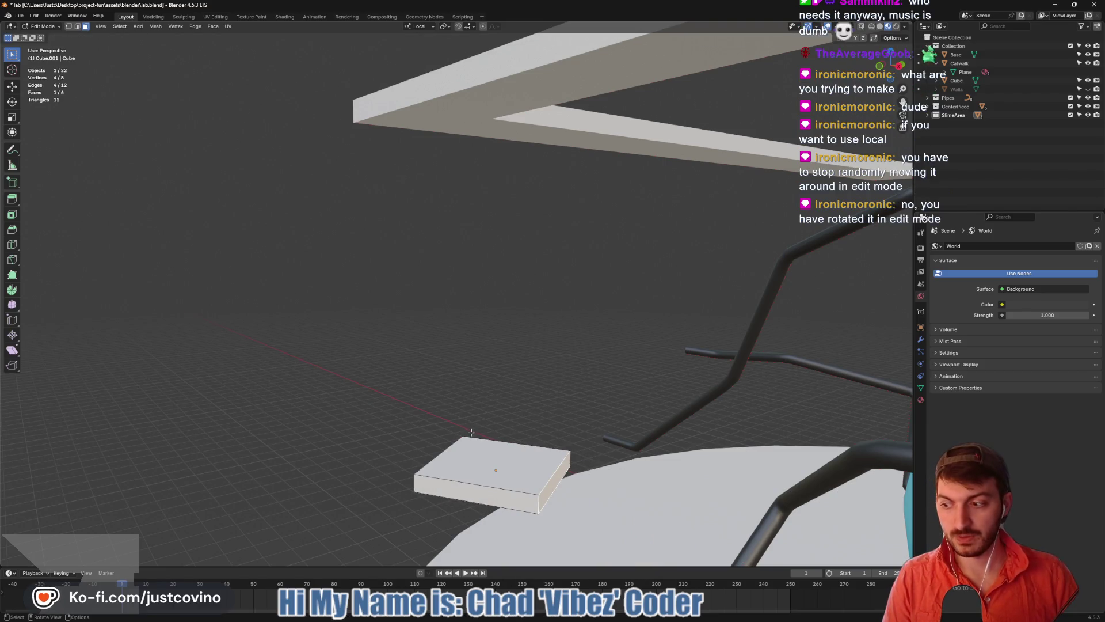
key("a")
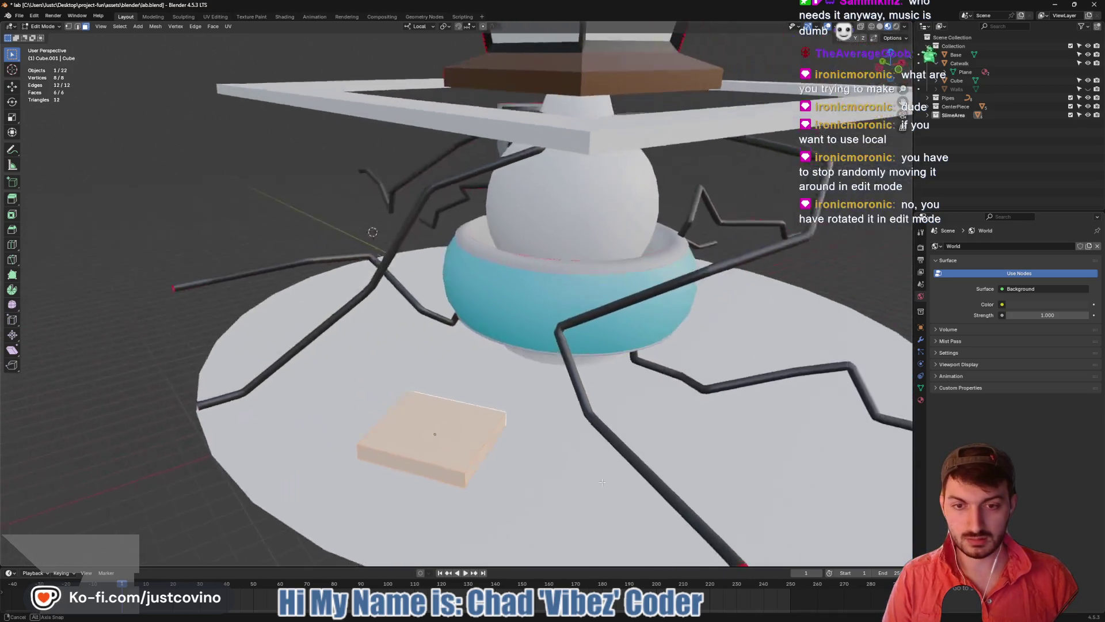
left_click_drag(602, 482, 521, 443)
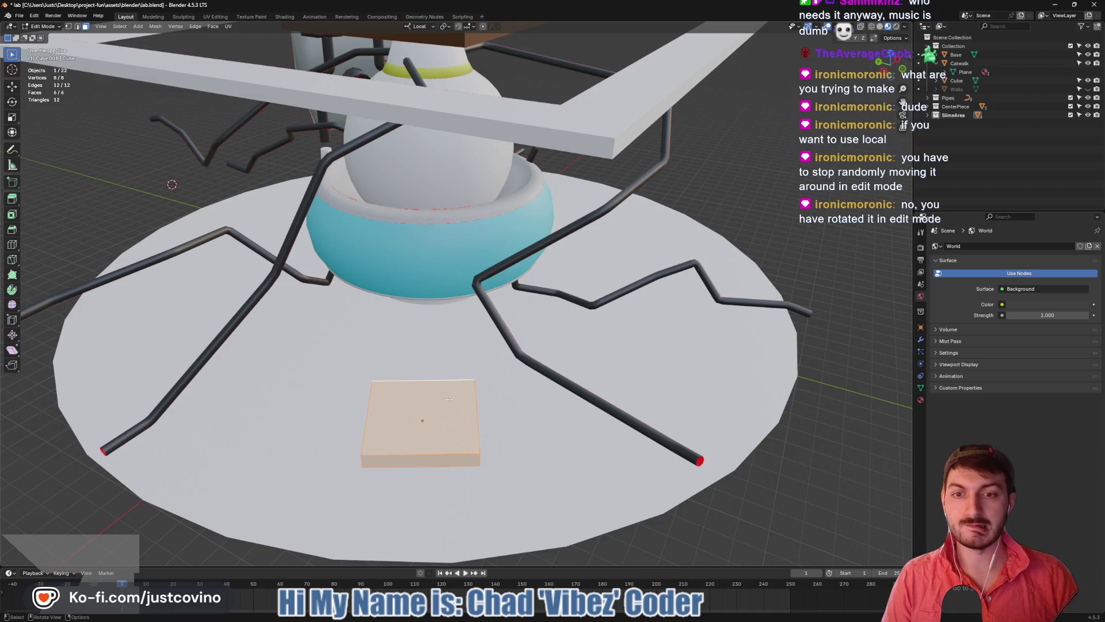
mouse_move(437, 384)
left_mouse_down()
mouse_move(521, 438)
mouse_move(638, 462)
left_mouse_up()
left_click(521, 441)
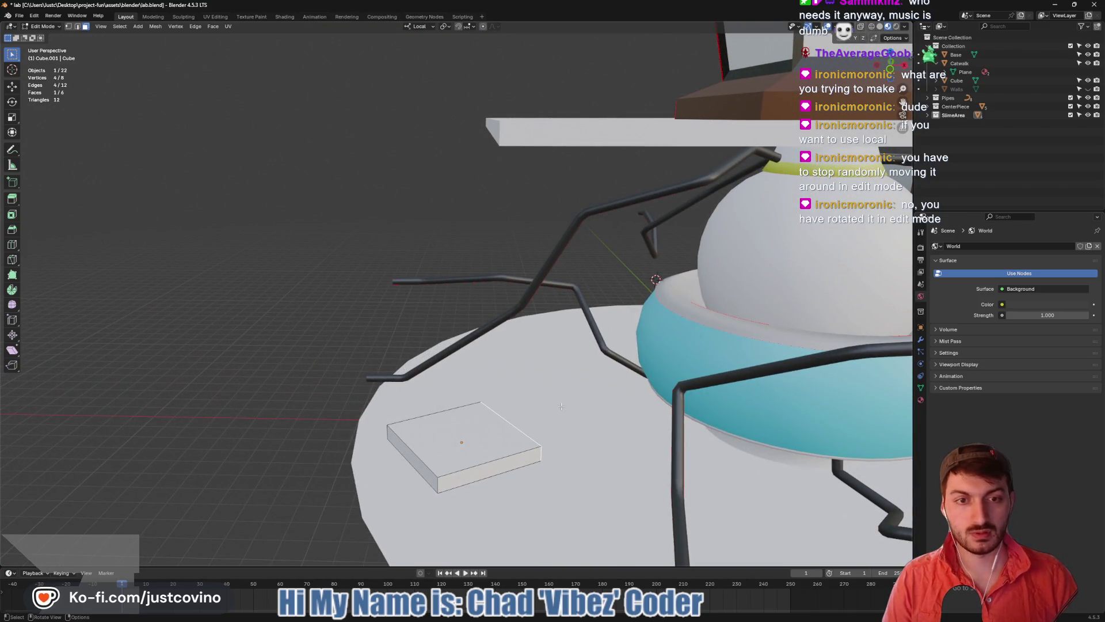
key("KP_3")
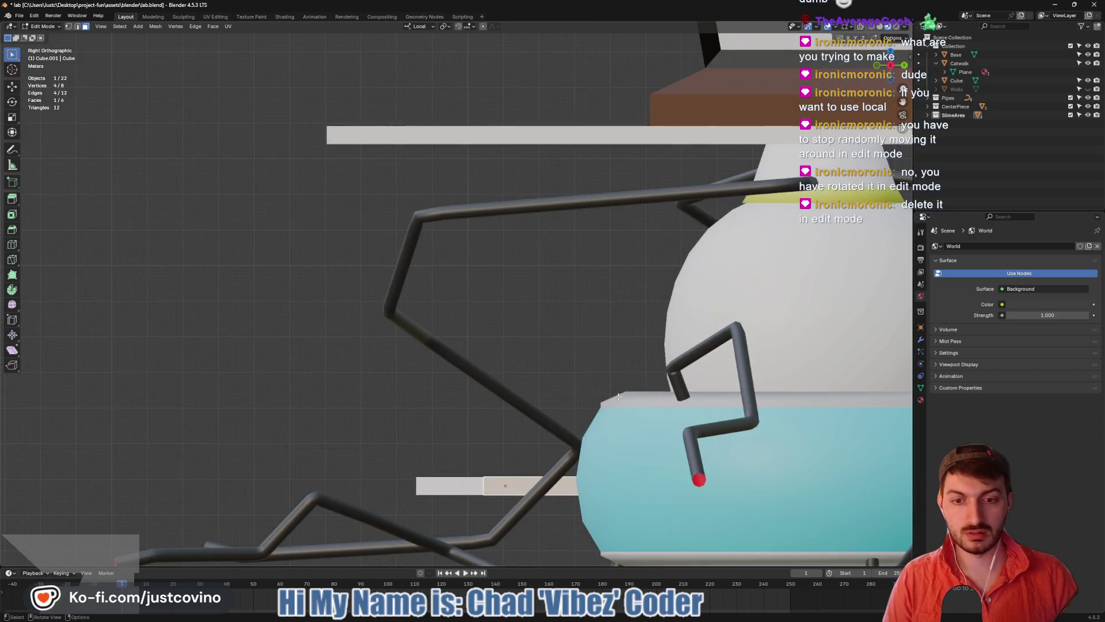
left_click_drag(533, 387, 584, 406)
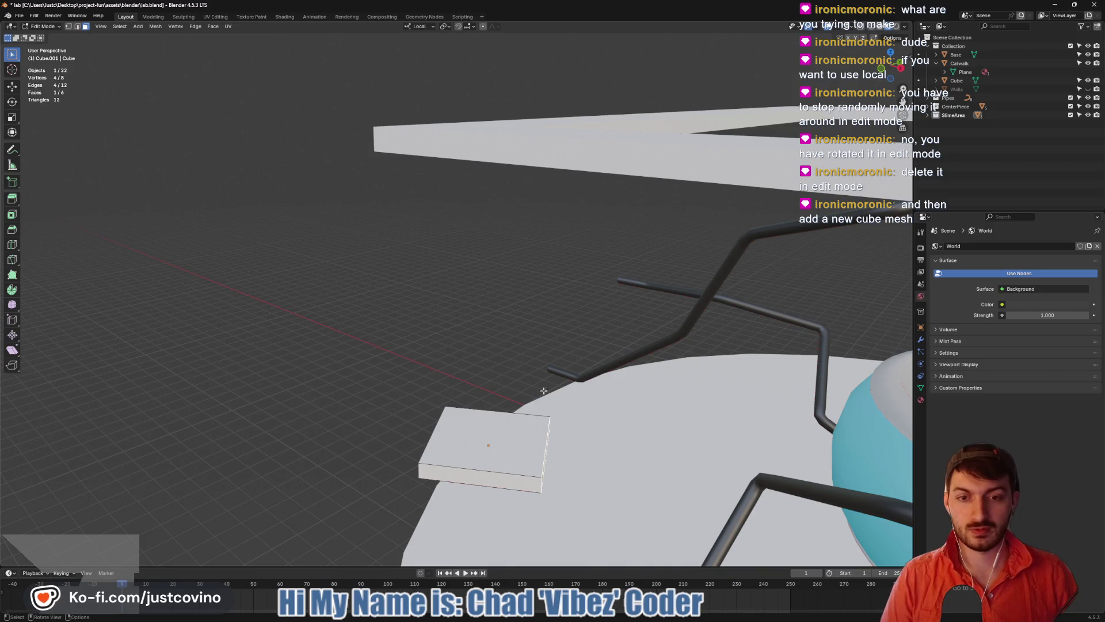
left_click_drag(633, 455, 407, 356)
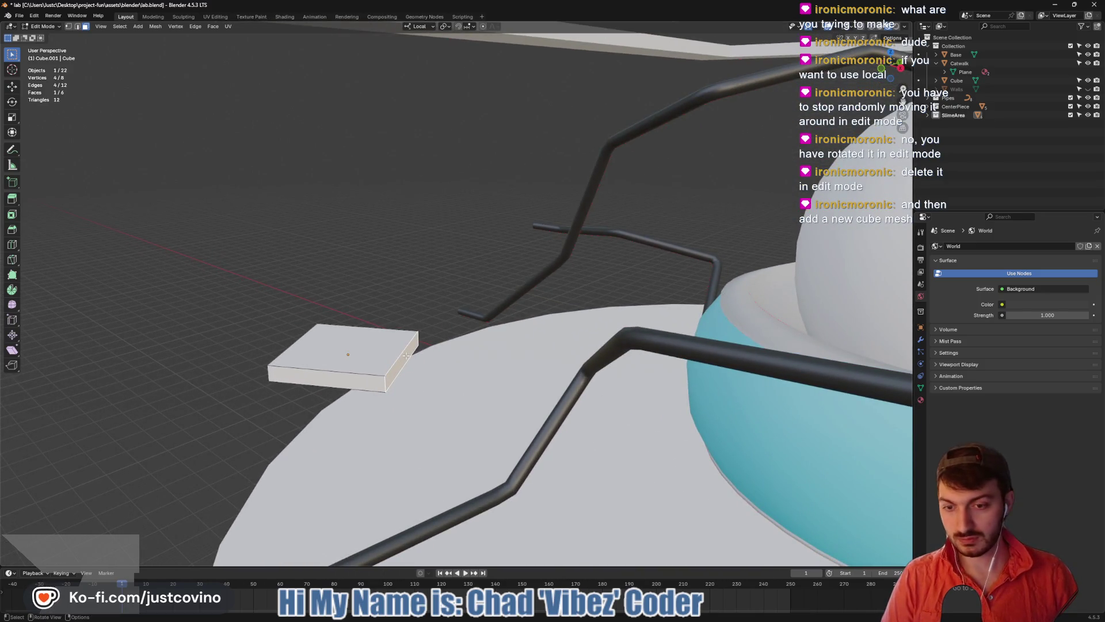
key("g")
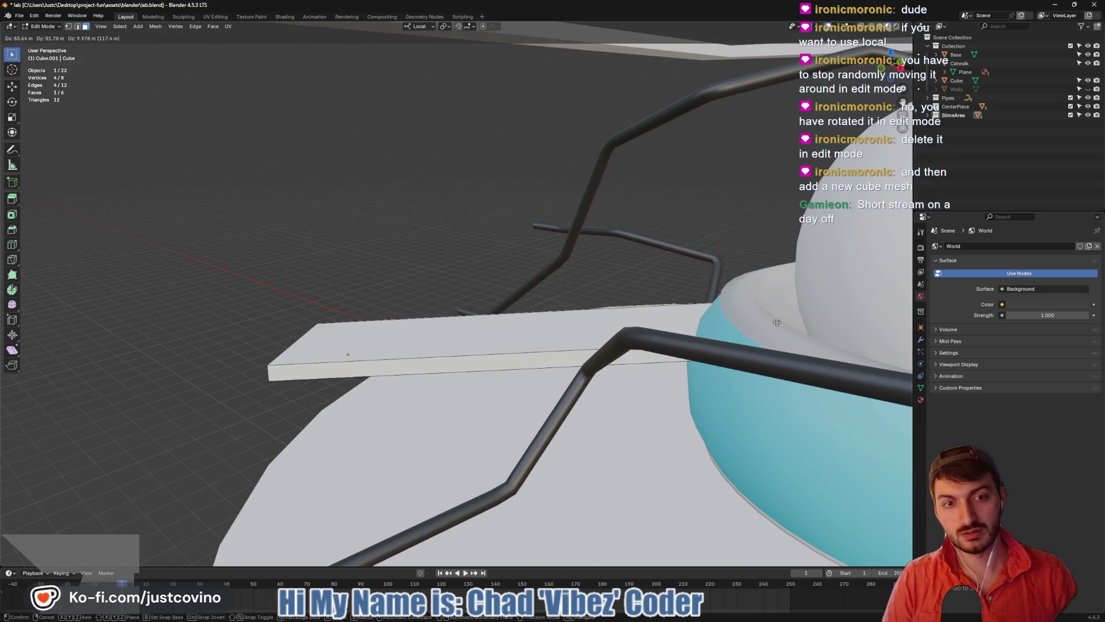
left_click(452, 353)
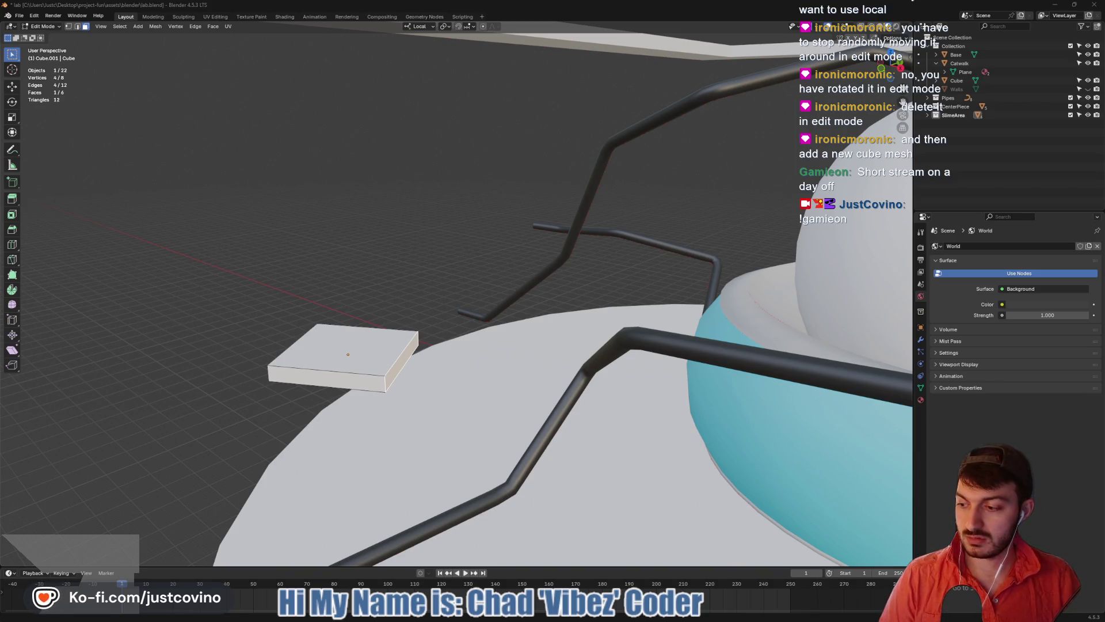
key("super")
type("streamer.bot")
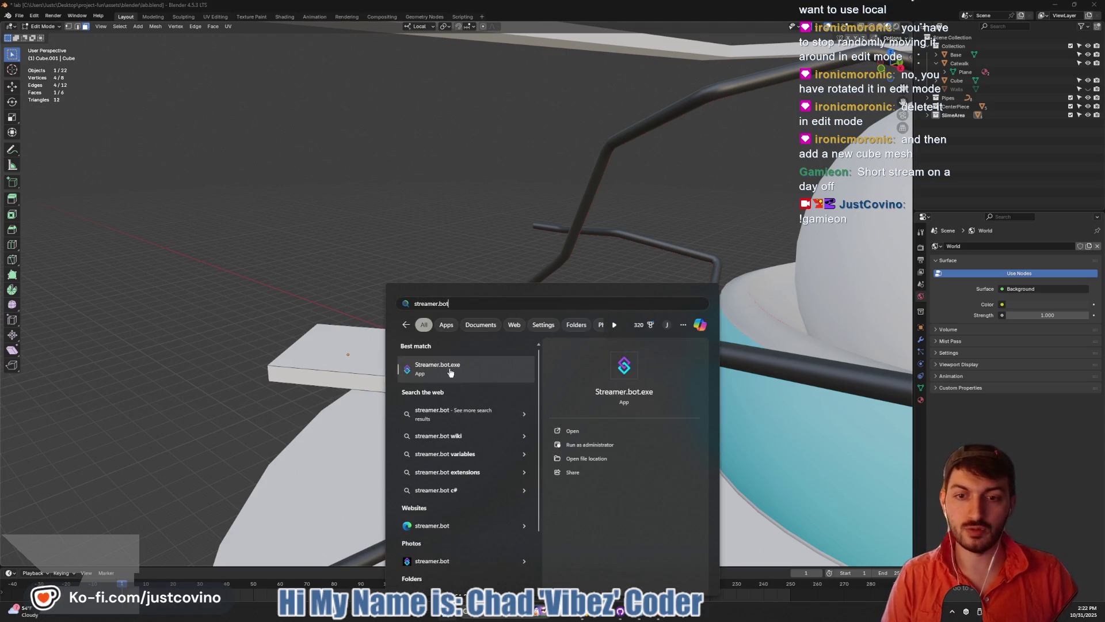
key("Escape")
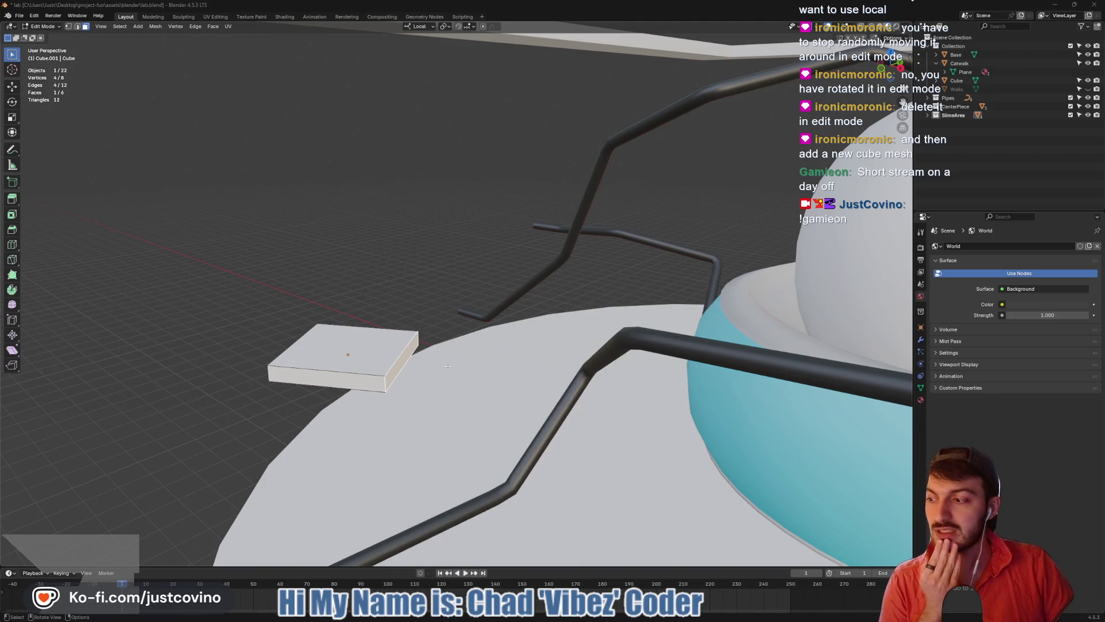